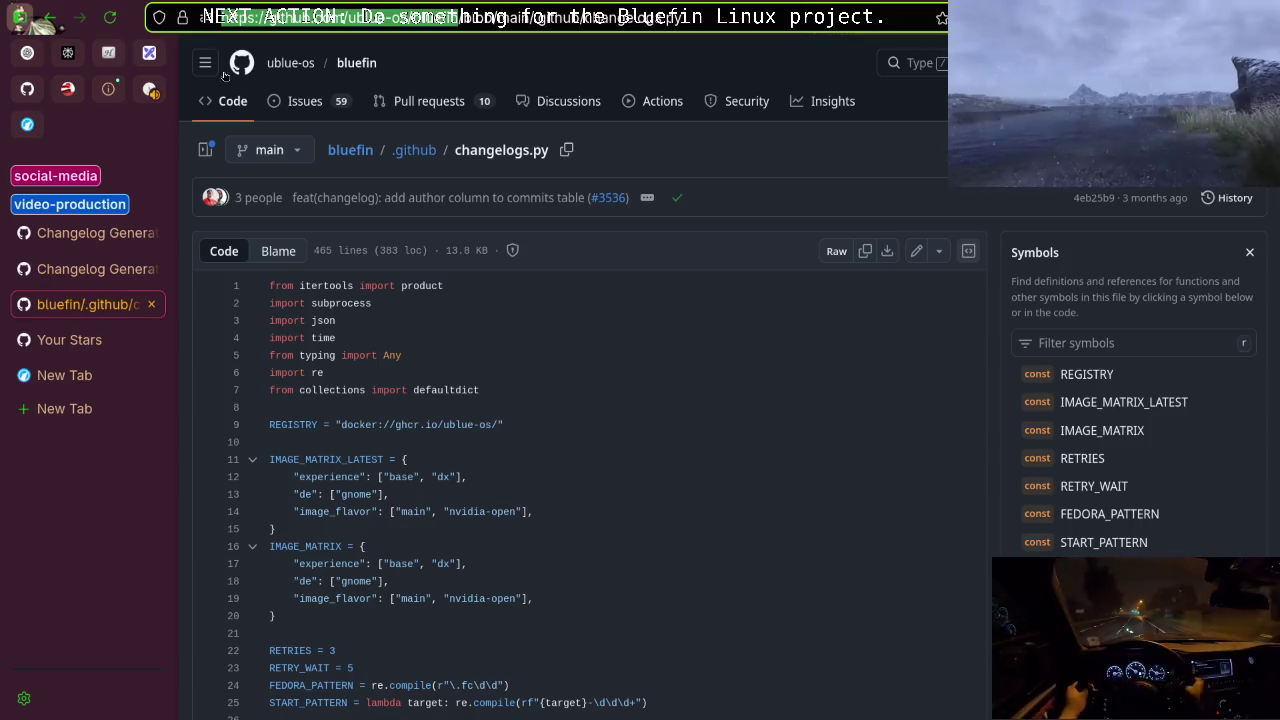
Close the Your Stars tab and the duplicate Changelog Generator tab, keeping issue #181's draft open.
{"action": "left_click", "coordinate": [108, 345]}
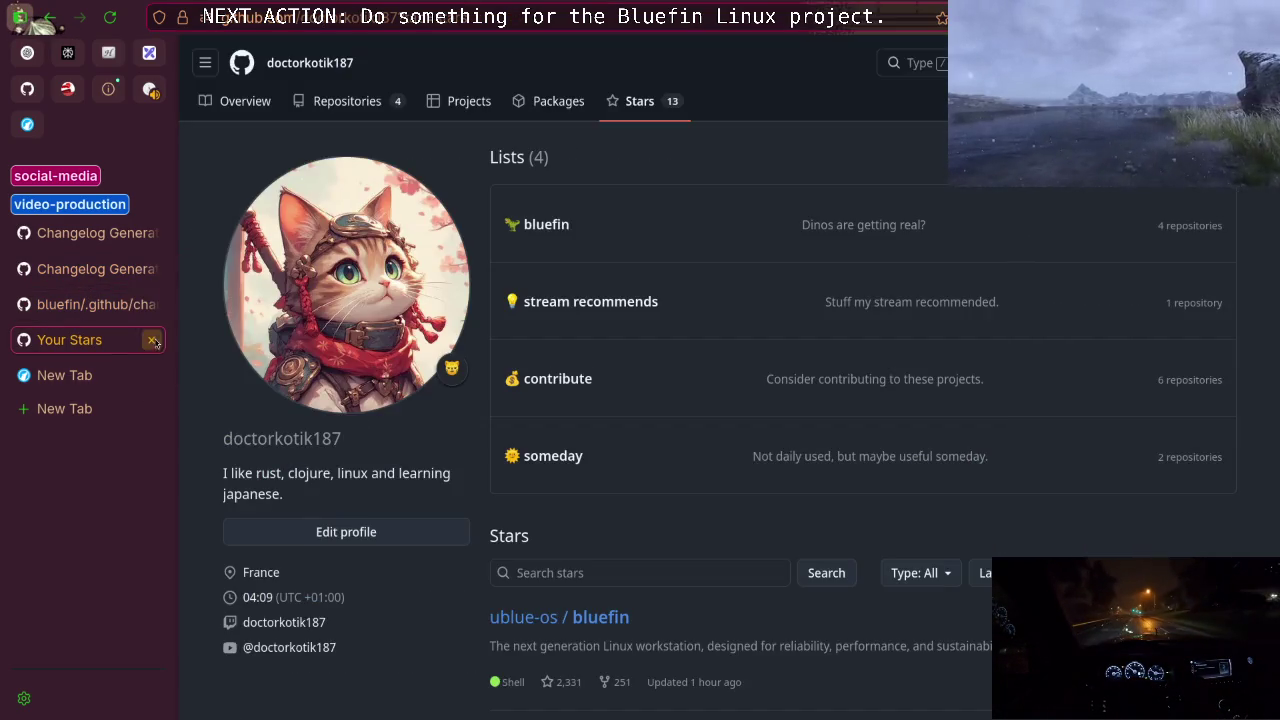
{"action": "left_click", "coordinate": [151, 340]}
{"action": "left_click", "coordinate": [100, 269]}
{"action": "left_click", "coordinate": [100, 251]}
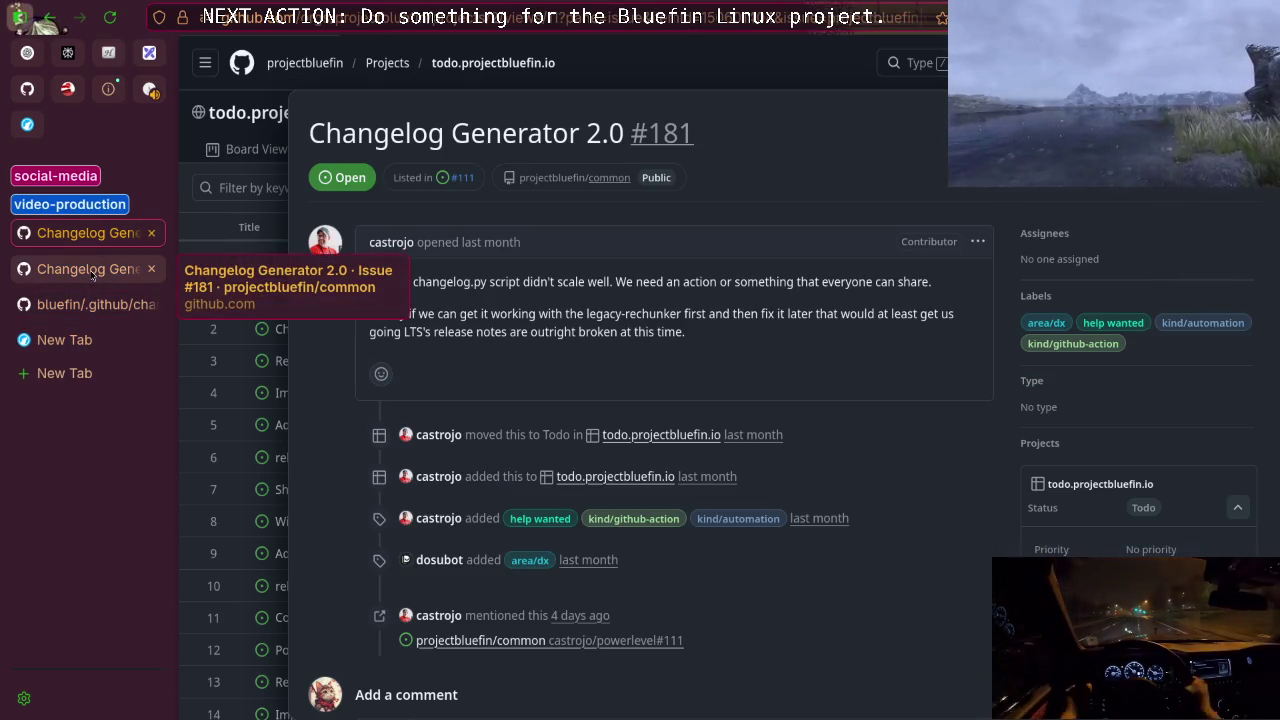
{"action": "left_click", "coordinate": [100, 269]}
{"action": "left_click", "coordinate": [151, 233]}
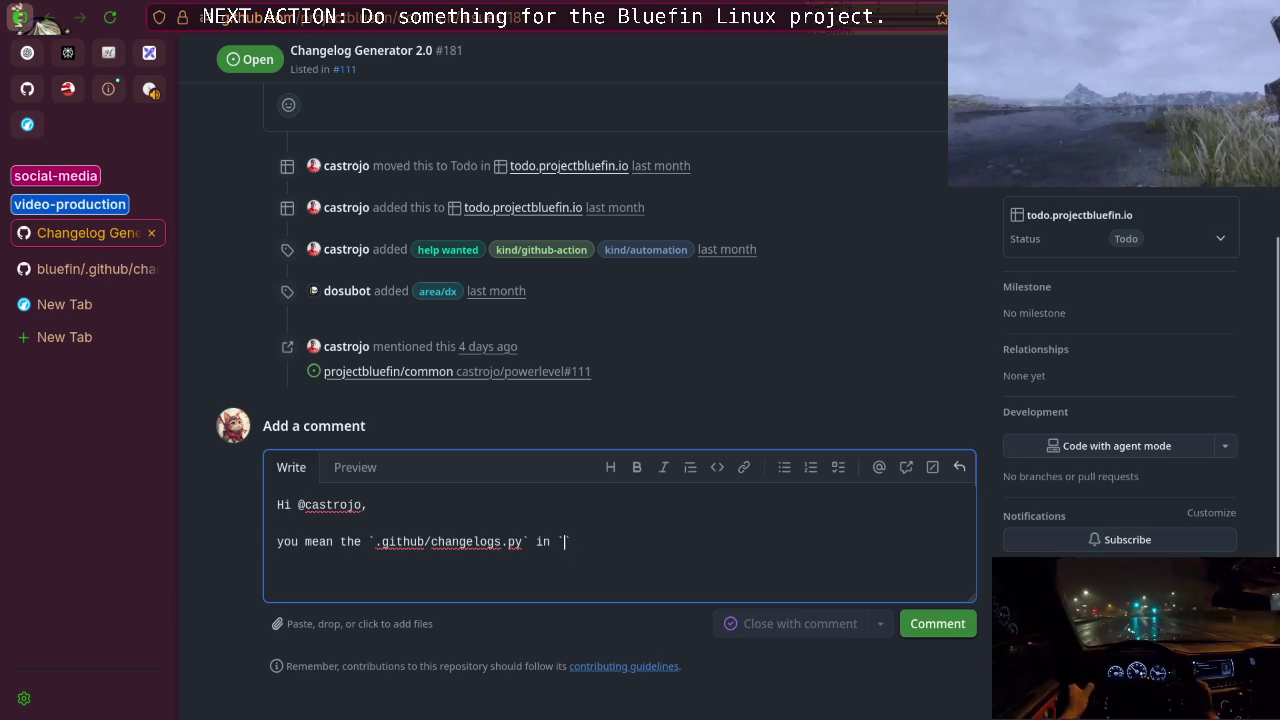
Insert the ublue-os/bluefin repository link, trim it, end the question with '?', and start a new paragraph.
{"action": "type", "text": "`https://github.com/ublue-os/bluefin`"}
{"action": "left_click", "coordinate": [698, 541]}
{"action": "key", "text": "BackSpace"}
{"action": "key", "text": "BackSpace"}
{"action": "key", "text": "BackSpace"}
{"action": "key", "text": "BackSpace"}
{"action": "key", "text": "BackSpace"}
{"action": "key", "text": "BackSpace"}
{"action": "key", "text": "End"}
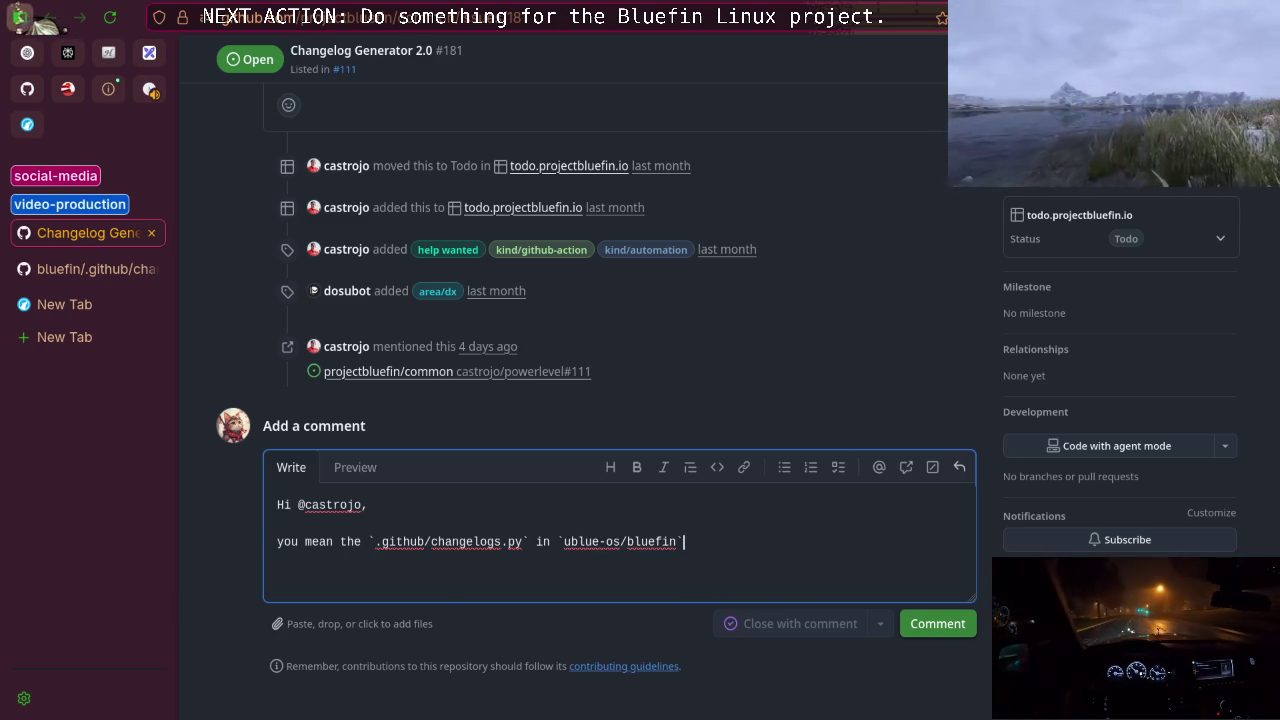
{"action": "type", "text": "?"}
{"action": "key", "text": "Return"}
{"action": "key", "text": "Return"}
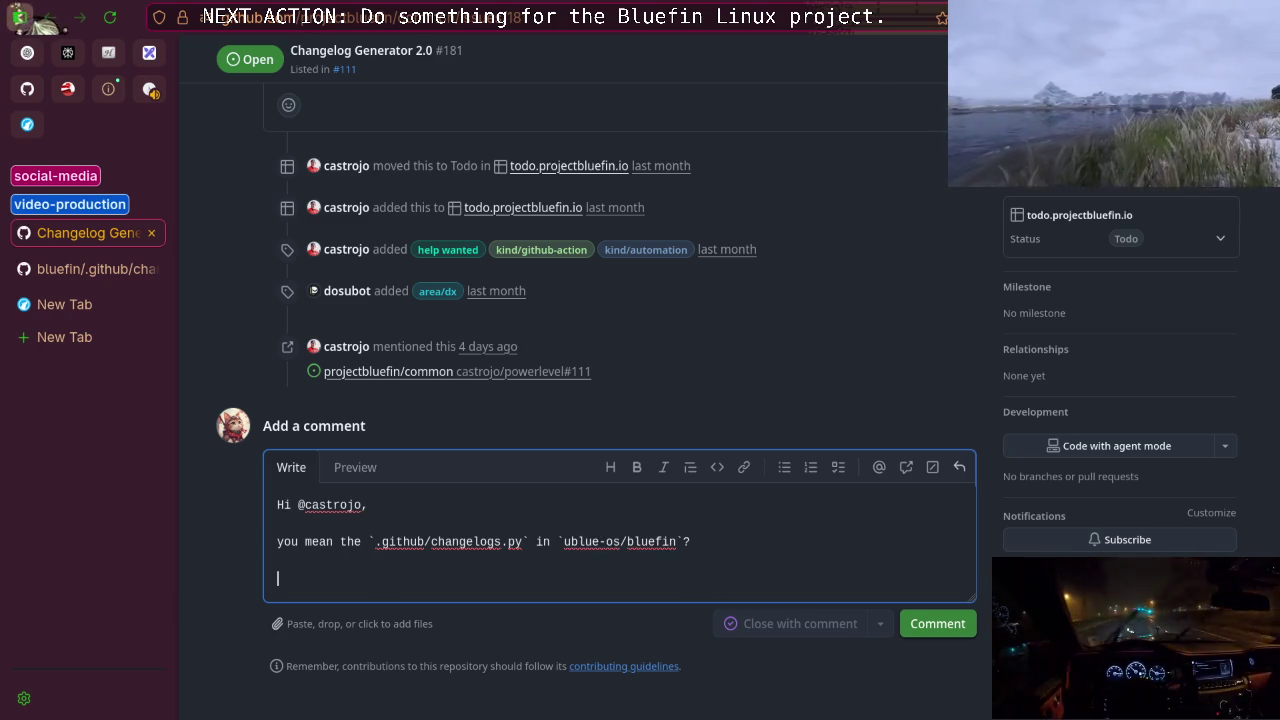
{"action": "scroll", "coordinate": [975, 505], "scroll_direction": "down", "scroll_amount": 2}
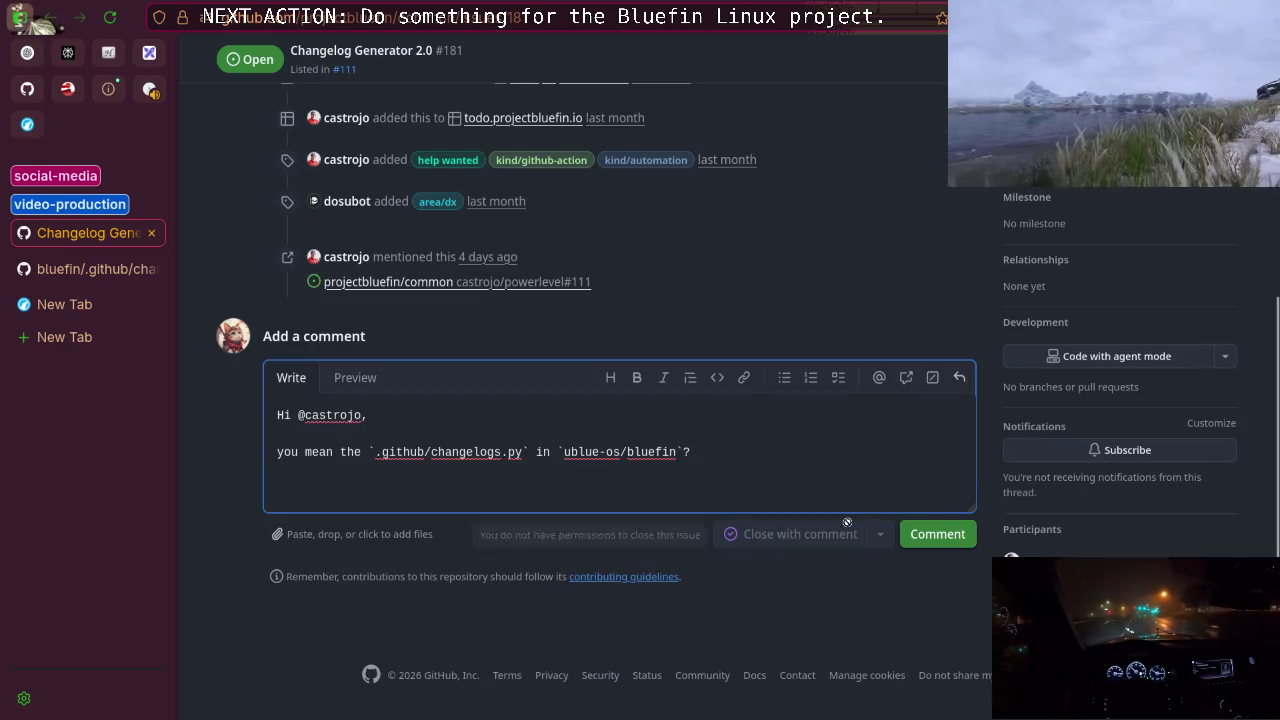
{"action": "left_click_drag", "start_coordinate": [975, 505], "coordinate": [975, 625]}
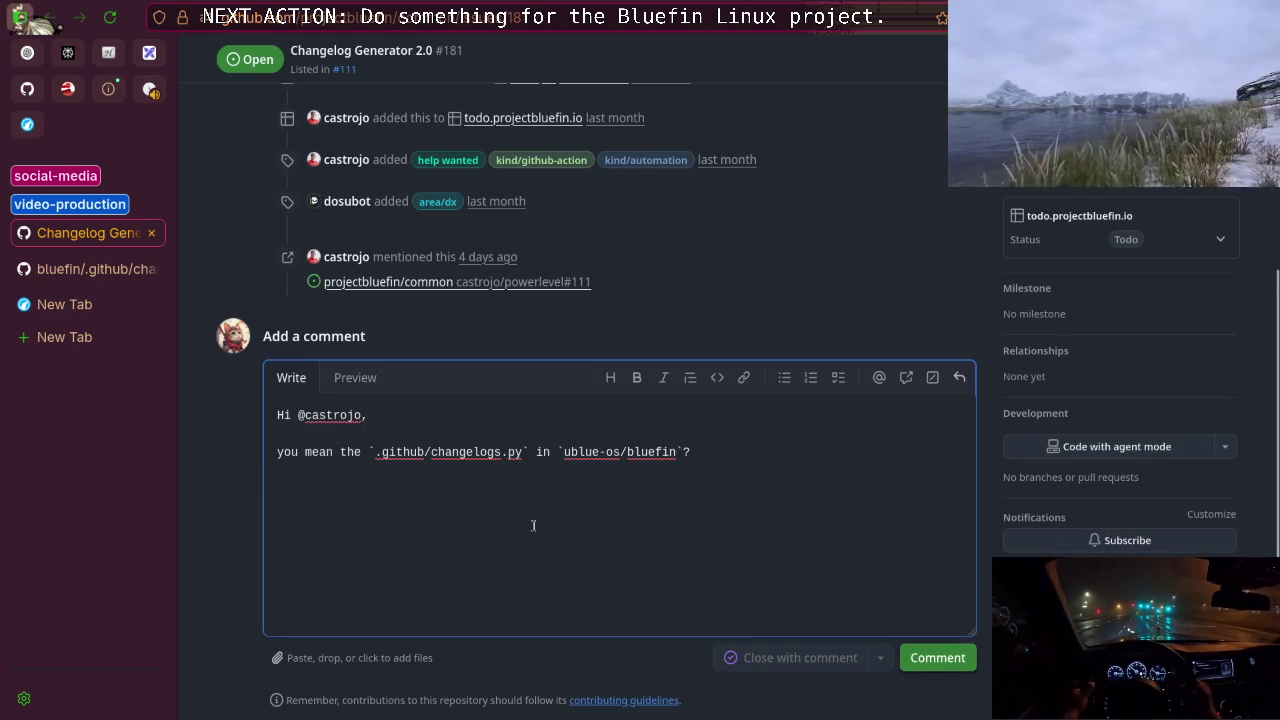
{"action": "scroll", "coordinate": [590, 540], "scroll_direction": "up", "scroll_amount": 2}
{"action": "scroll", "coordinate": [596, 543], "scroll_direction": "up", "scroll_amount": 5}
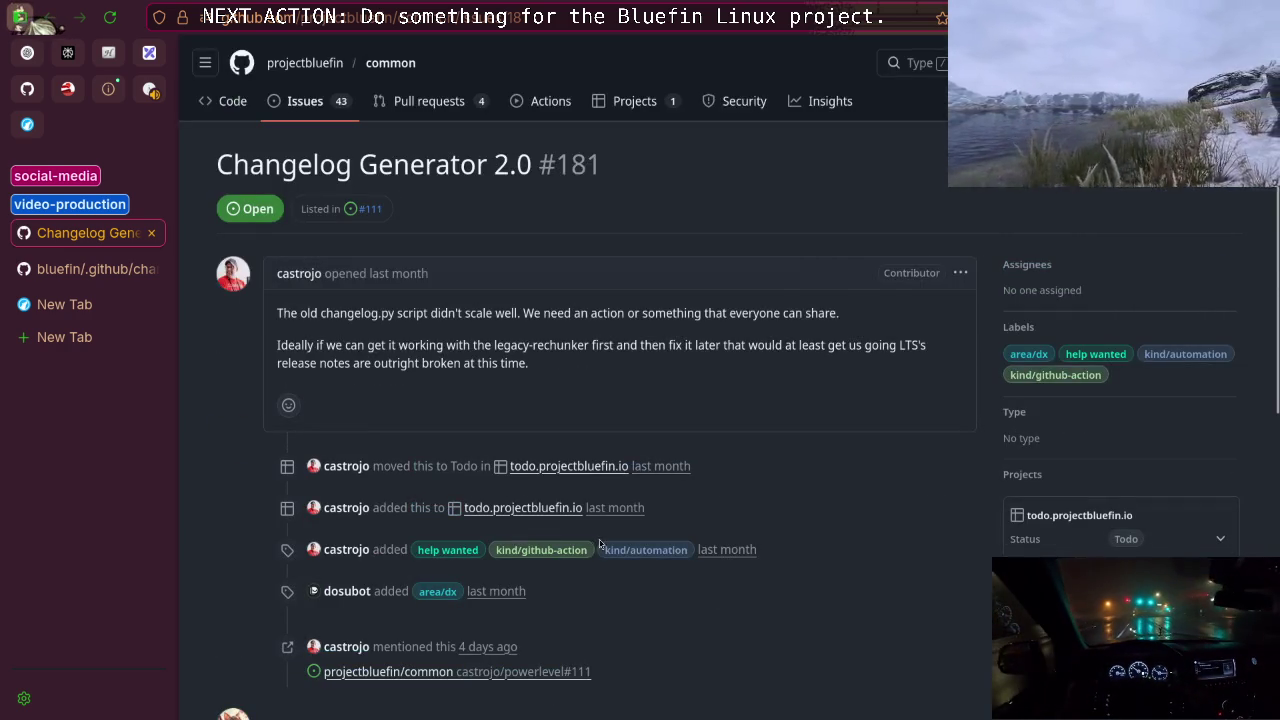
{"action": "scroll", "coordinate": [512, 530], "scroll_direction": "down", "scroll_amount": 6}
Write a request for more detail, saying the release messages seem fine for the most part.
{"action": "type", "text": "Can you j"}
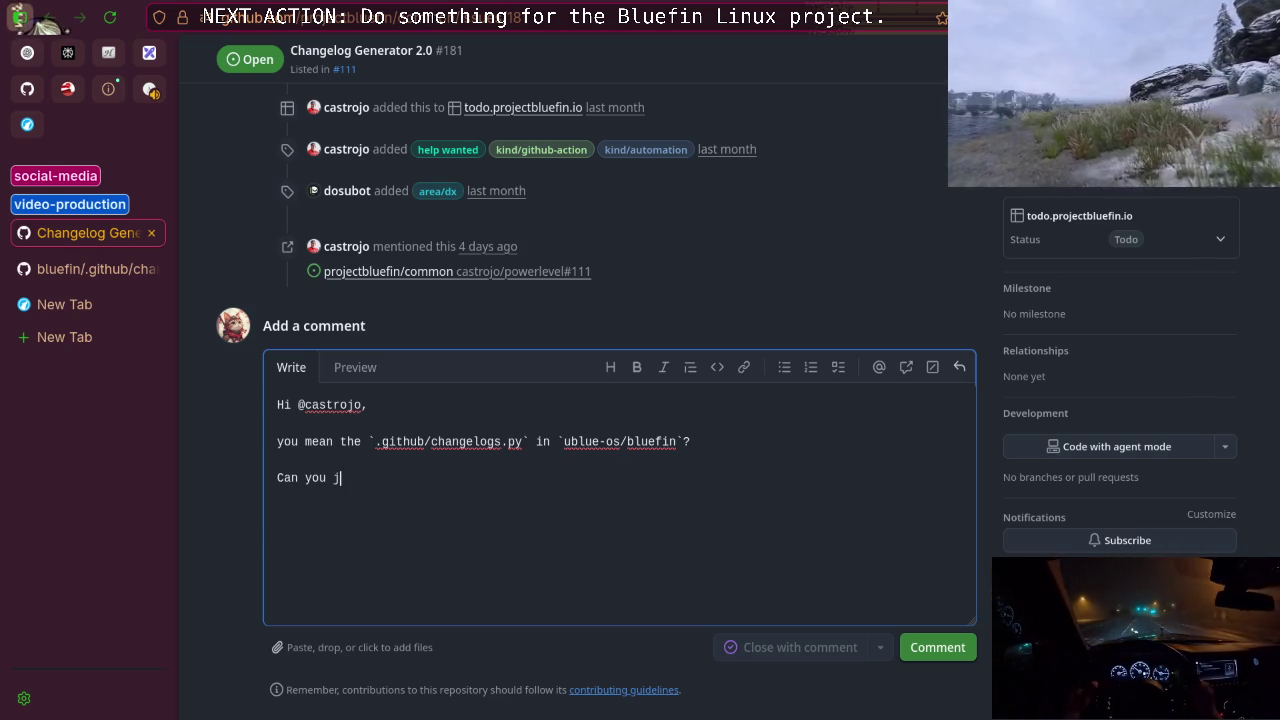
{"action": "key", "text": "BackSpace"}
{"action": "type", "text": "please "}
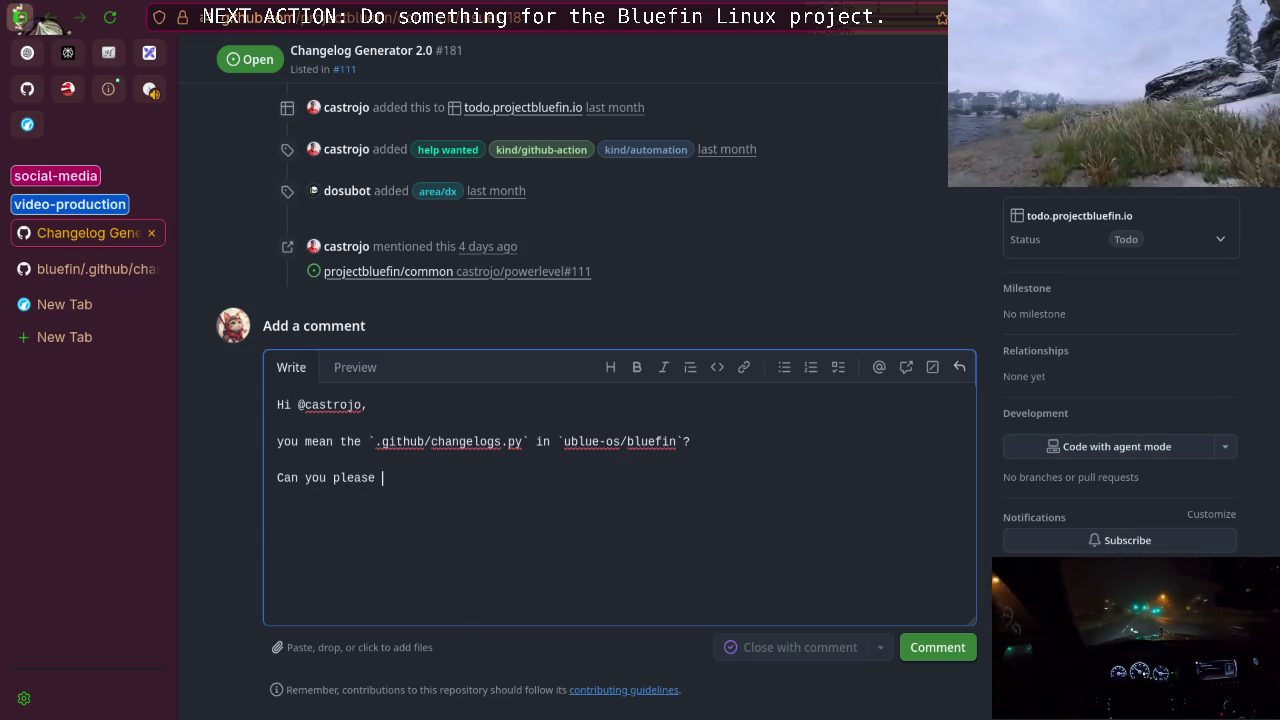
{"action": "type", "text": "write "}
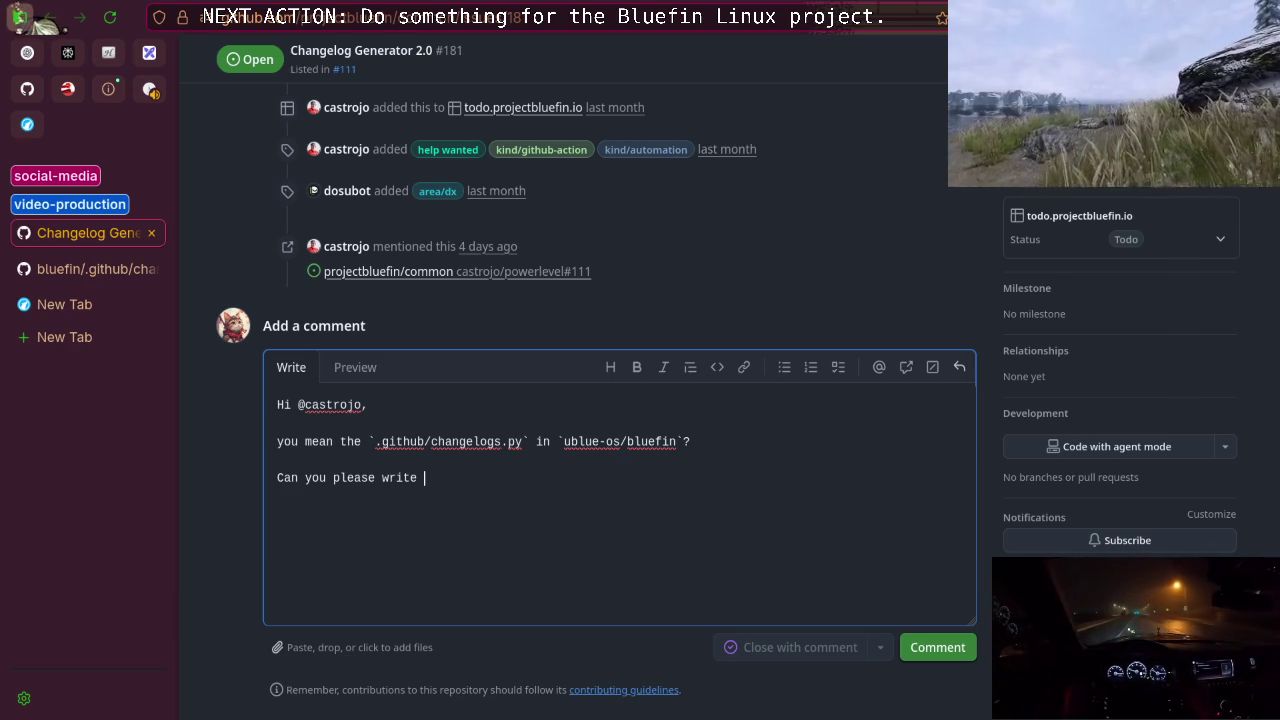
{"action": "type", "text": "a "}
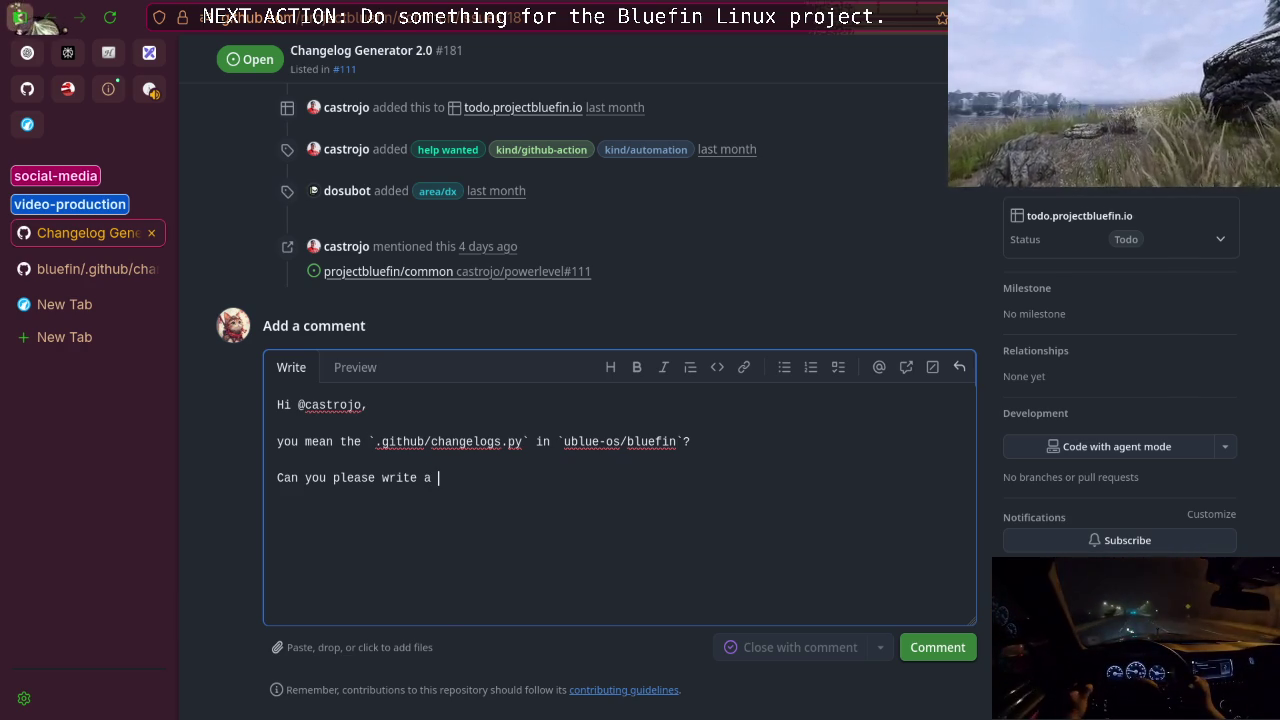
{"action": "type", "text": "bit more "}
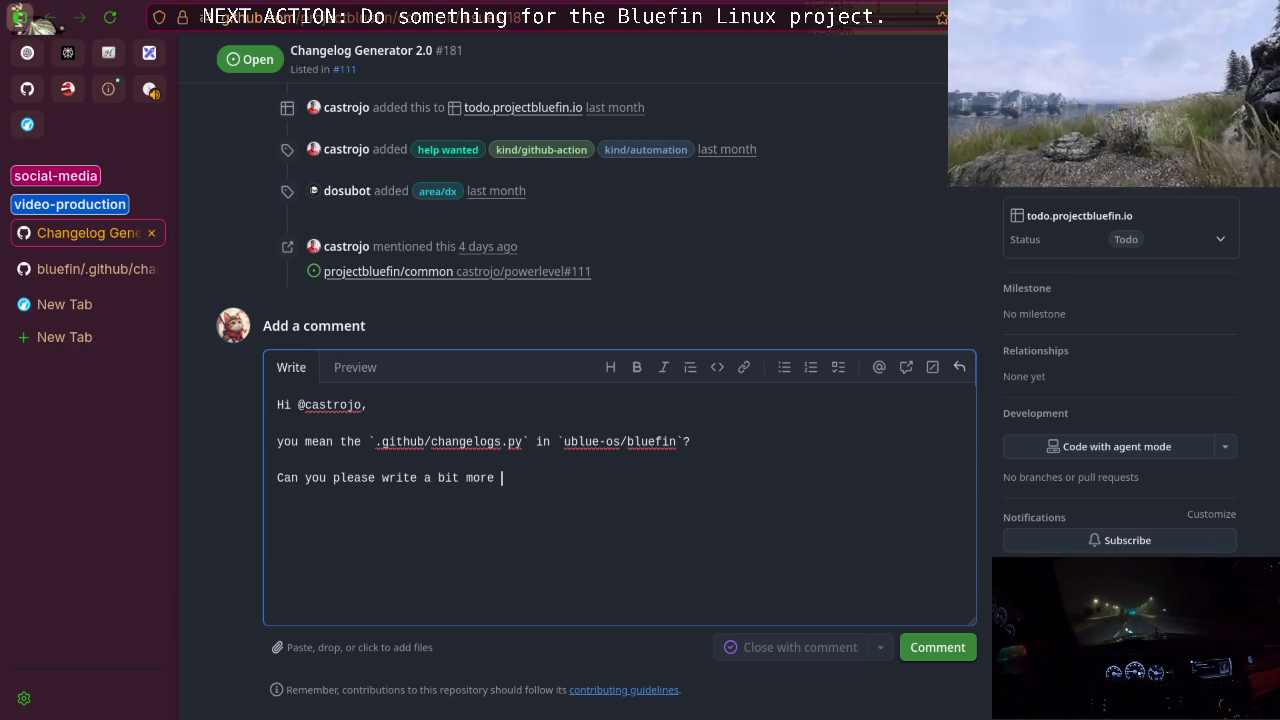
{"action": "type", "text": "cause I"}
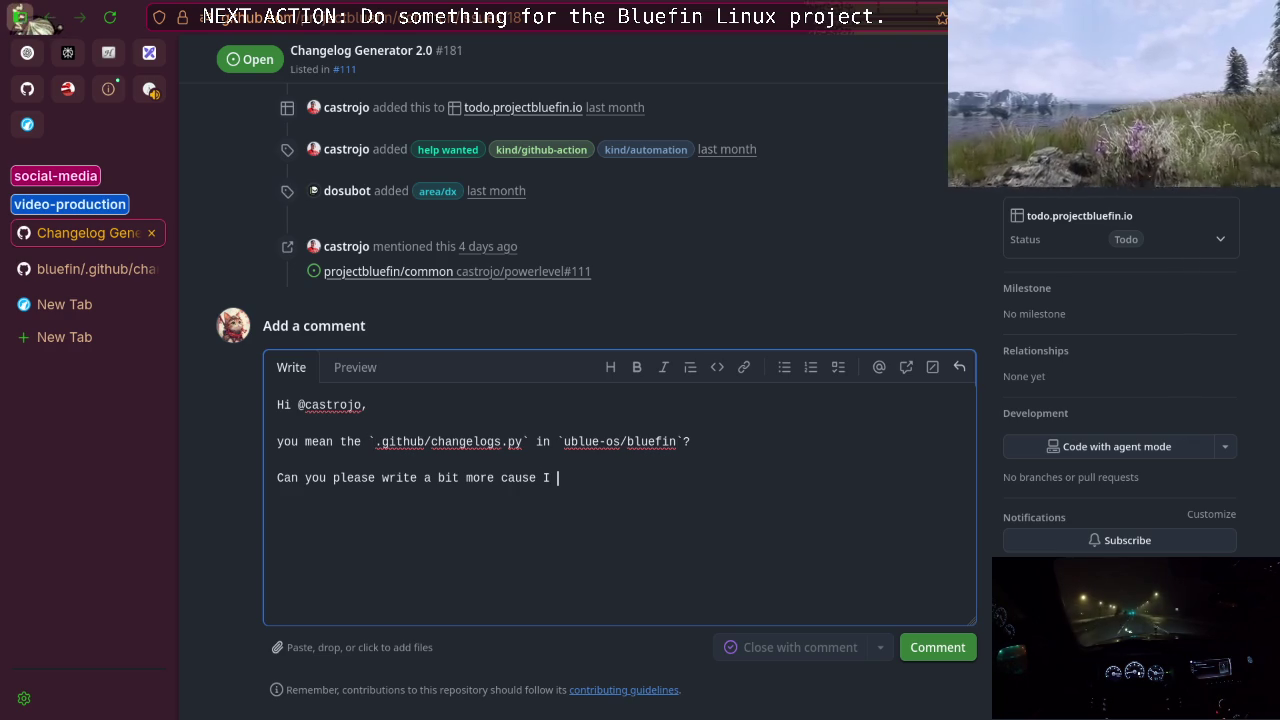
{"action": "key", "text": "BackSpace"}
{"action": "key", "text": "BackSpace"}
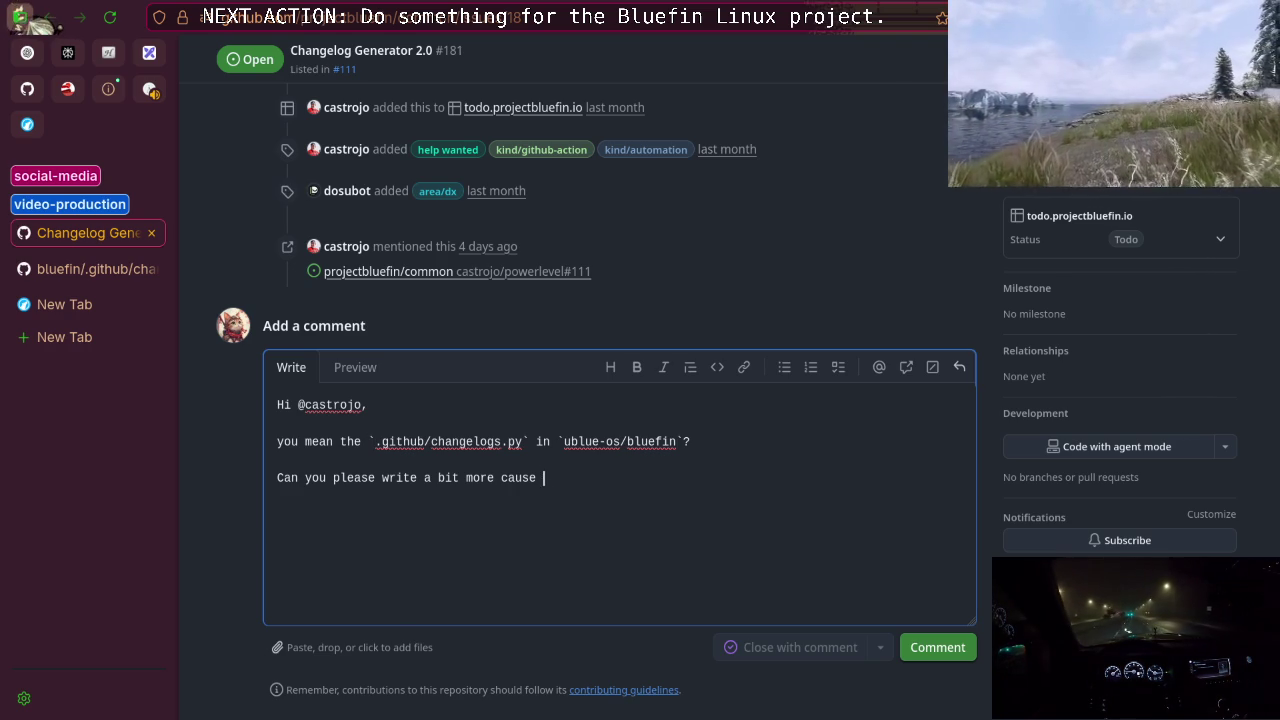
{"action": "type", "text": "I looked "}
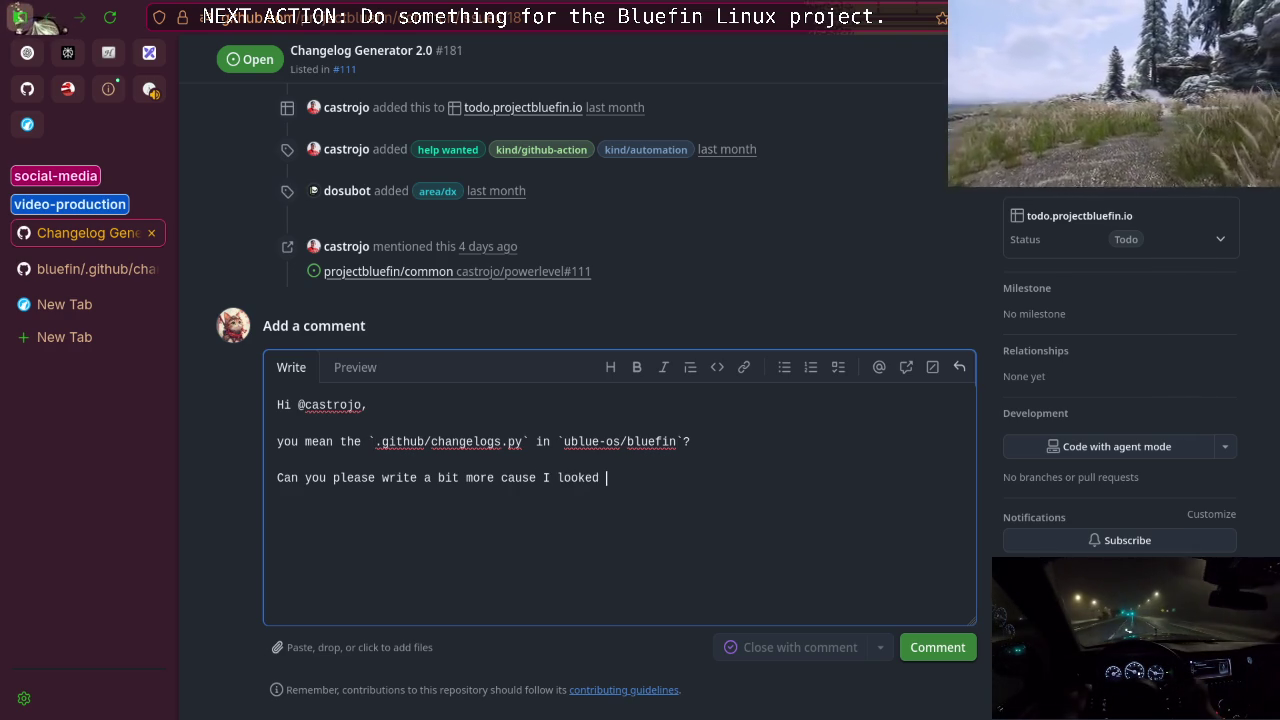
{"action": "type", "text": "at the "}
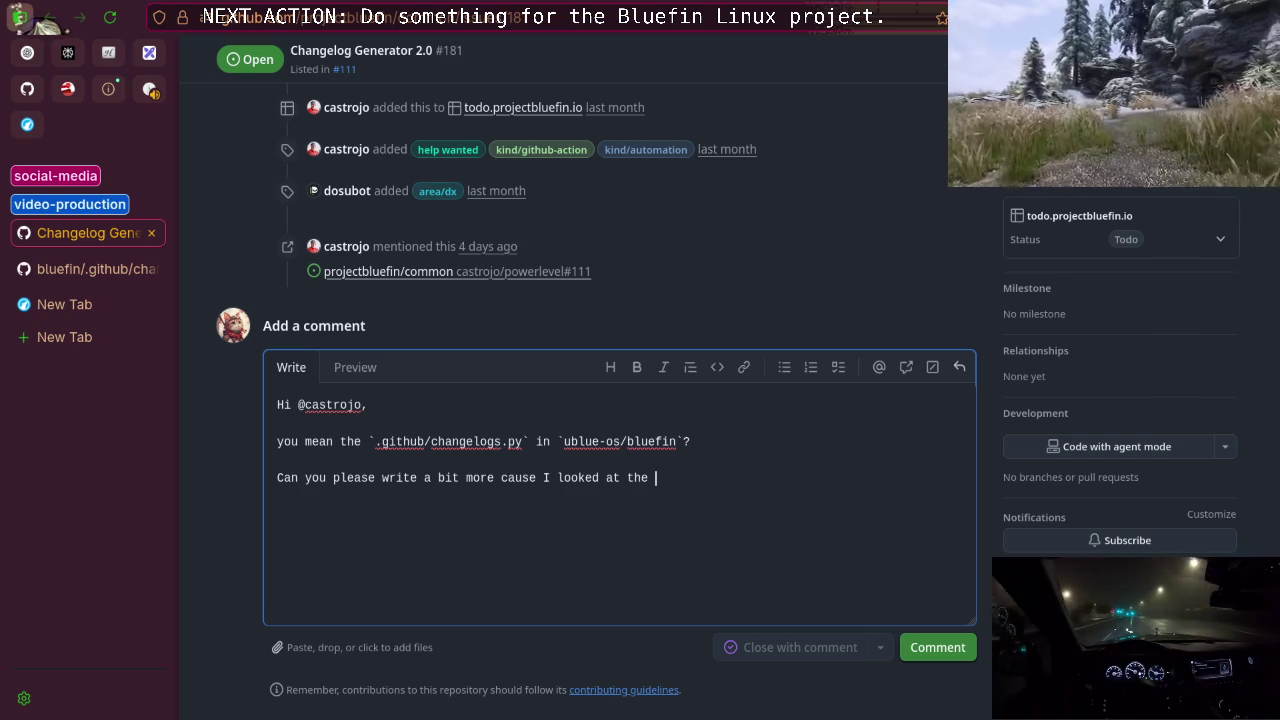
{"action": "type", "text": "rea"}
{"action": "key", "text": "BackSpace"}
{"action": "type", "text": "lea"}
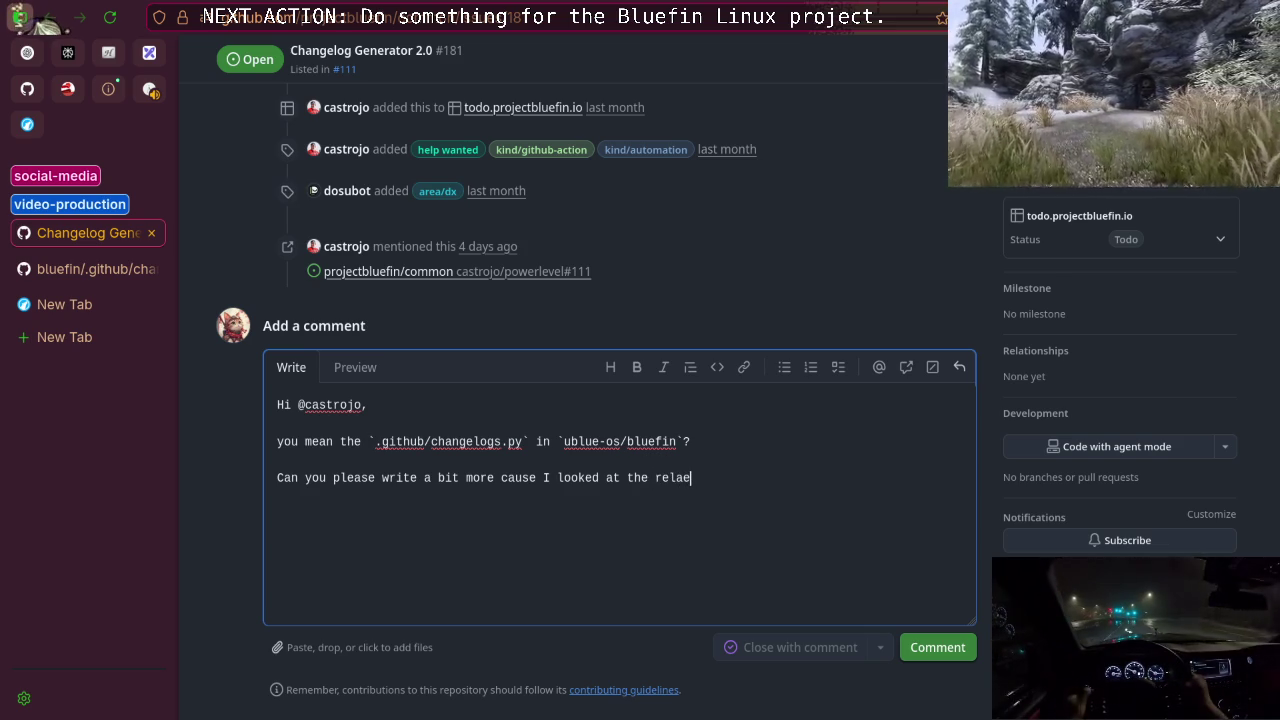
{"action": "type", "text": "se messages, "}
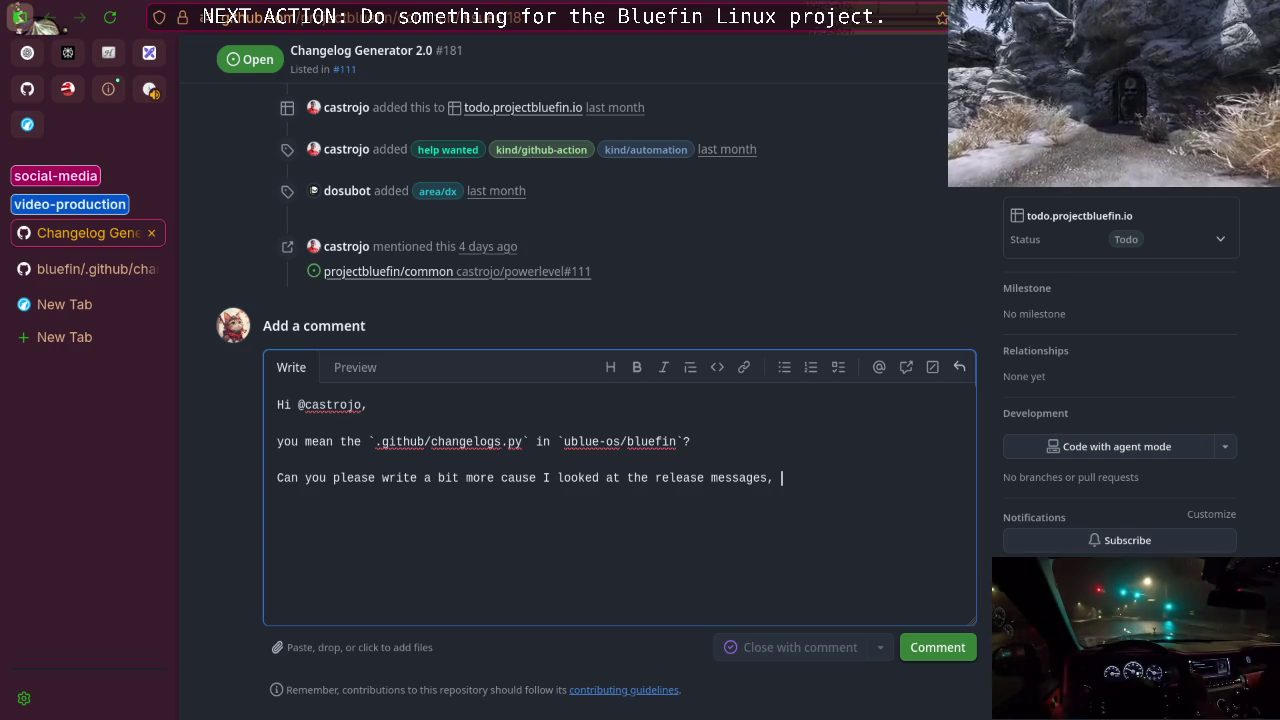
{"action": "type", "text": "and they seem"}
{"action": "key", "text": "BackSpace"}
{"action": "key", "text": "BackSpace"}
{"action": "type", "text": "e"}
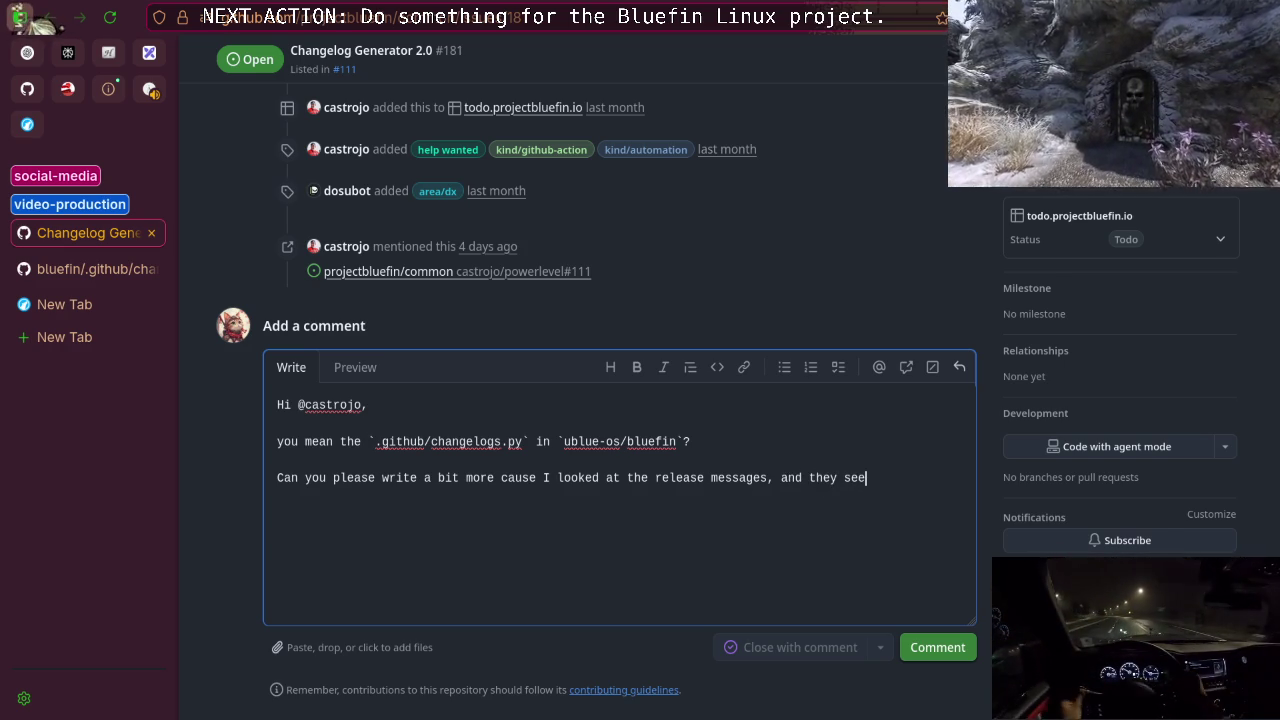
{"action": "type", "text": "m to be"}
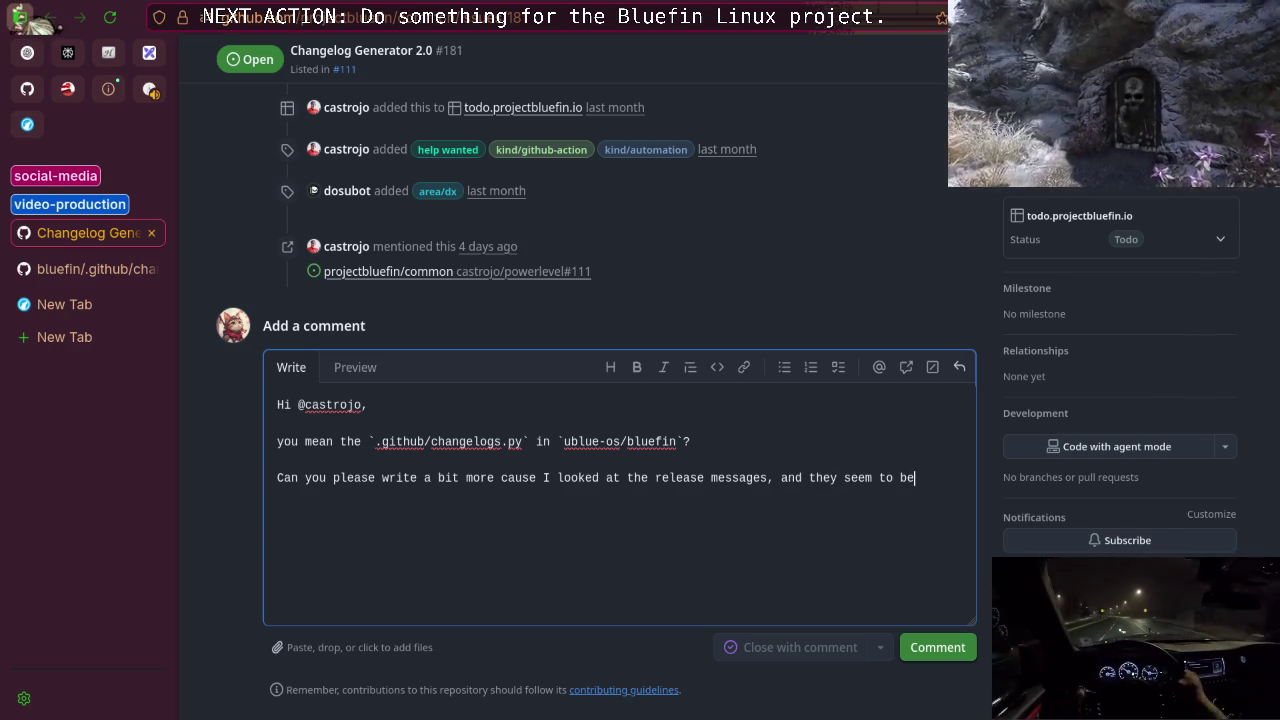
{"action": "type", "text": " fine foro"}
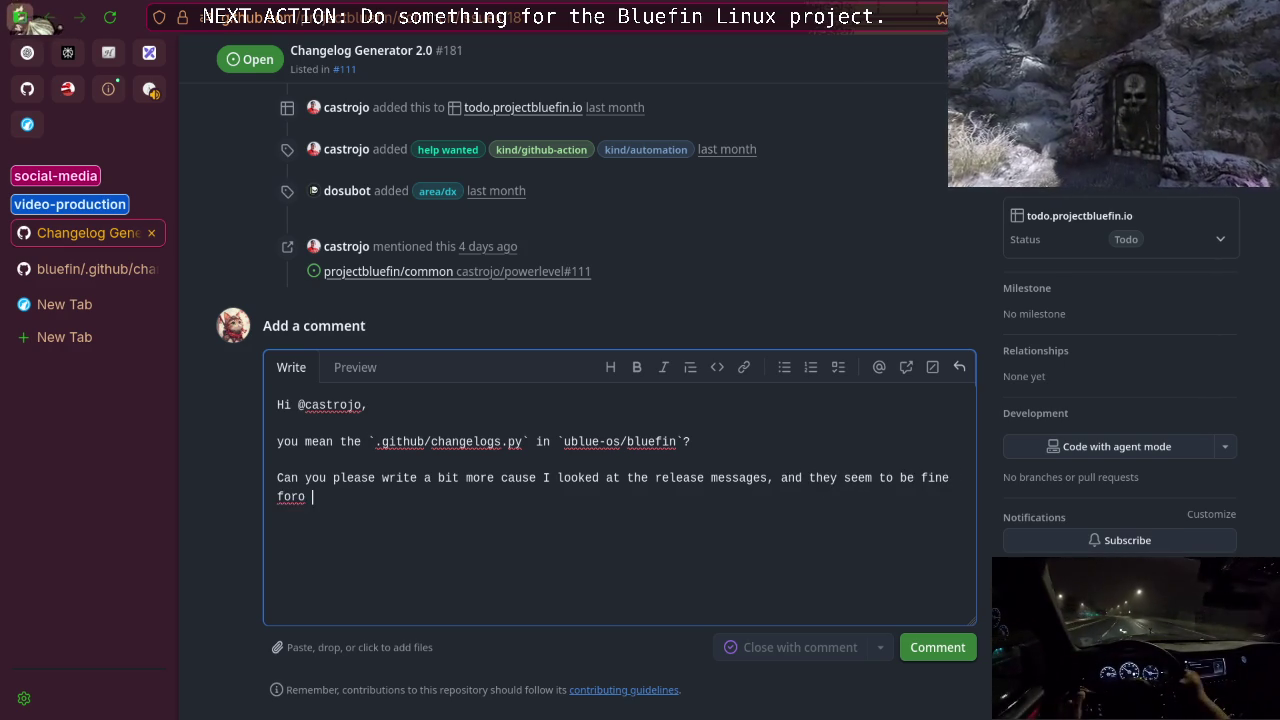
{"action": "key", "text": "BackSpace"}
{"action": "key", "text": "BackSpace"}
{"action": "type", "text": "the o"}
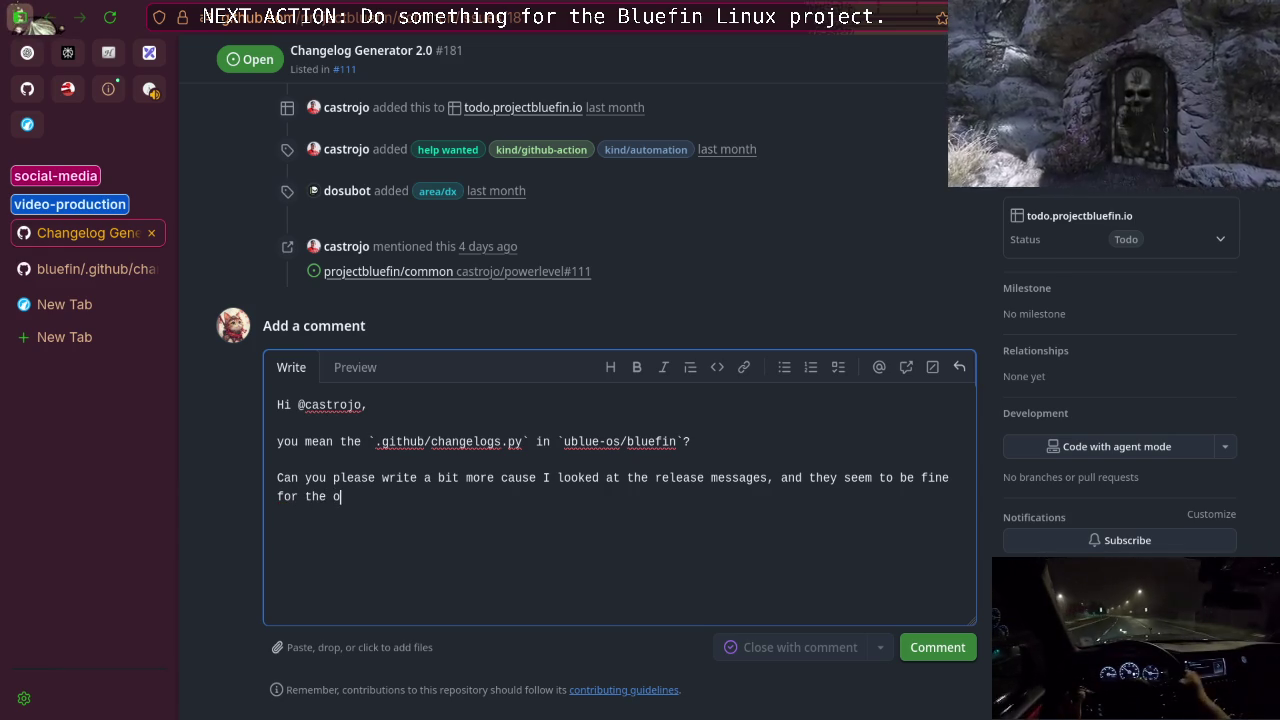
{"action": "key", "text": "BackSpace"}
{"action": "type", "text": "most p"}
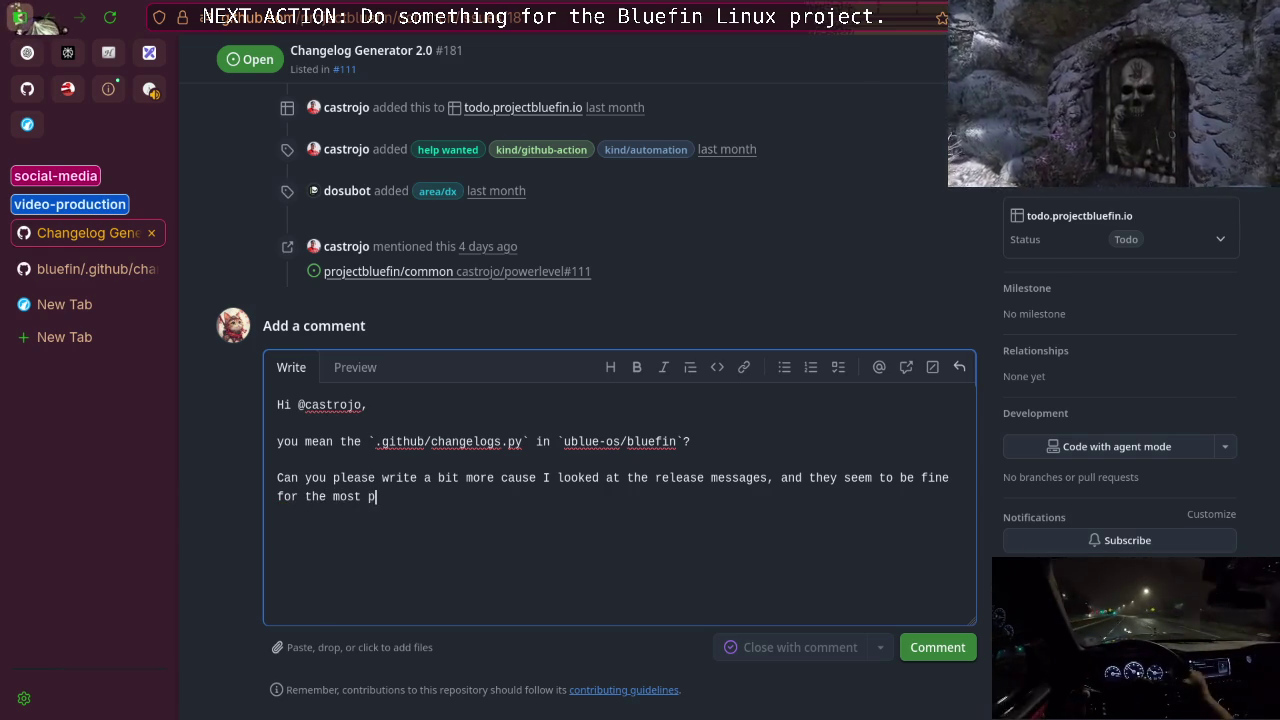
{"action": "type", "text": "rart."}
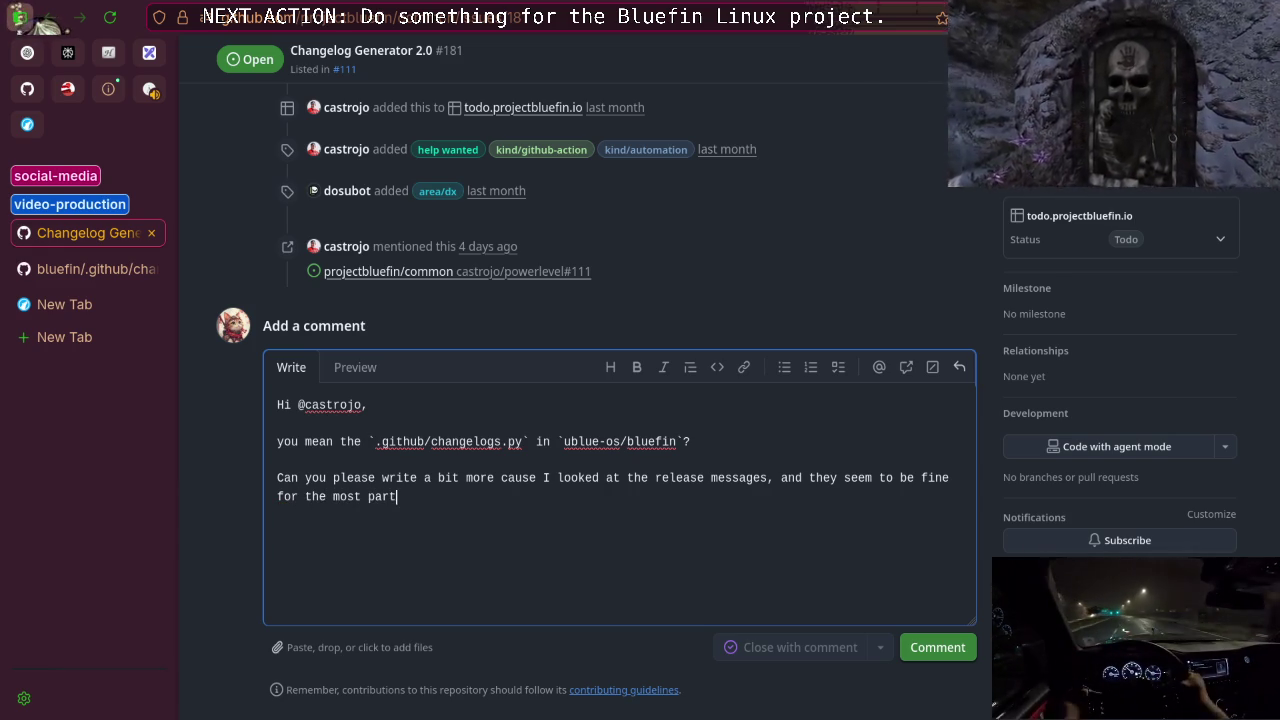
Add a comma after 'fine' and move the caret to the end of the reply.
{"action": "key", "text": "ctrl+Left"}
{"action": "key", "text": "ctrl+Left"}
{"action": "key", "text": "ctrl+Left"}
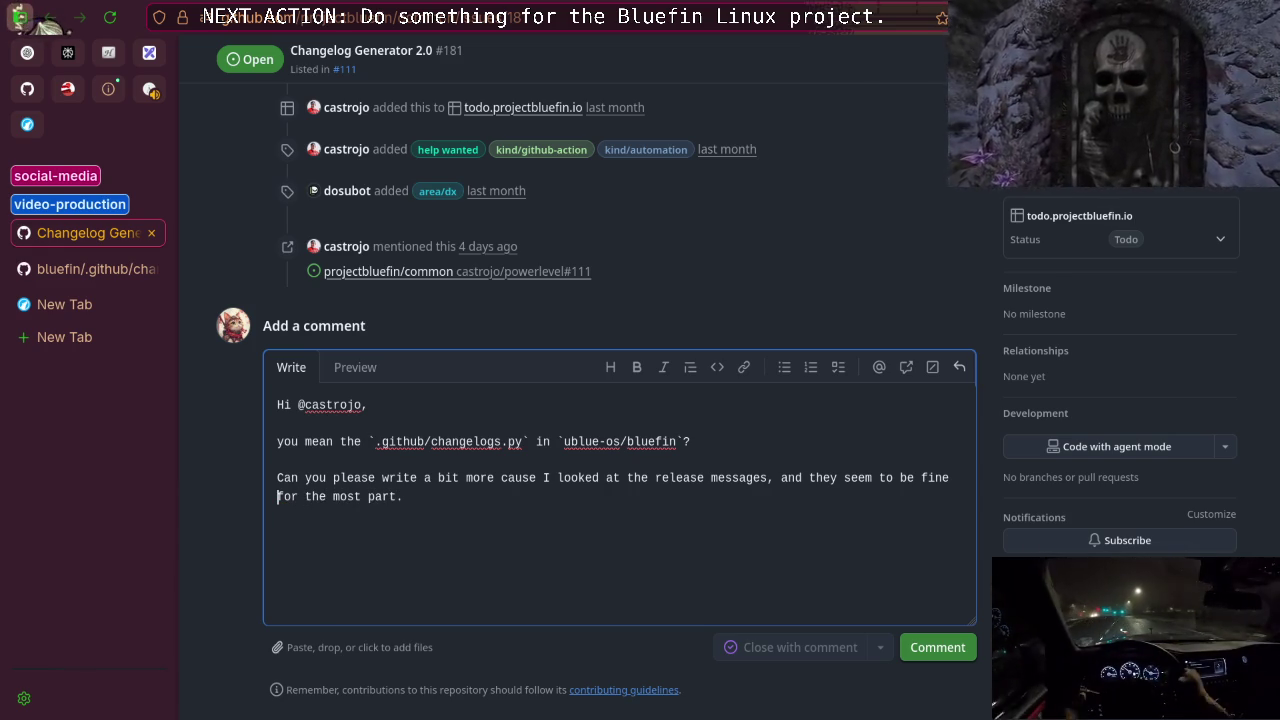
{"action": "key", "text": "BackSpace"}
{"action": "type", "text": ","}
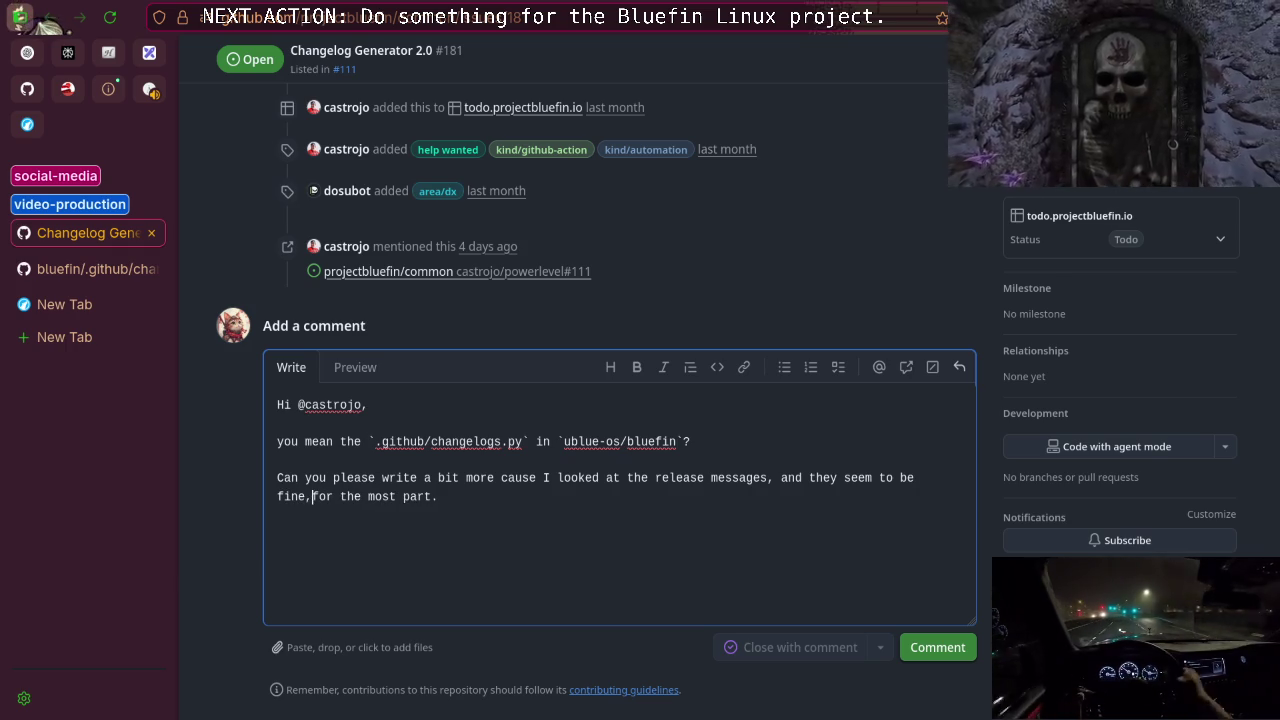
{"action": "key", "text": "Right"}
{"action": "key", "text": "Right"}
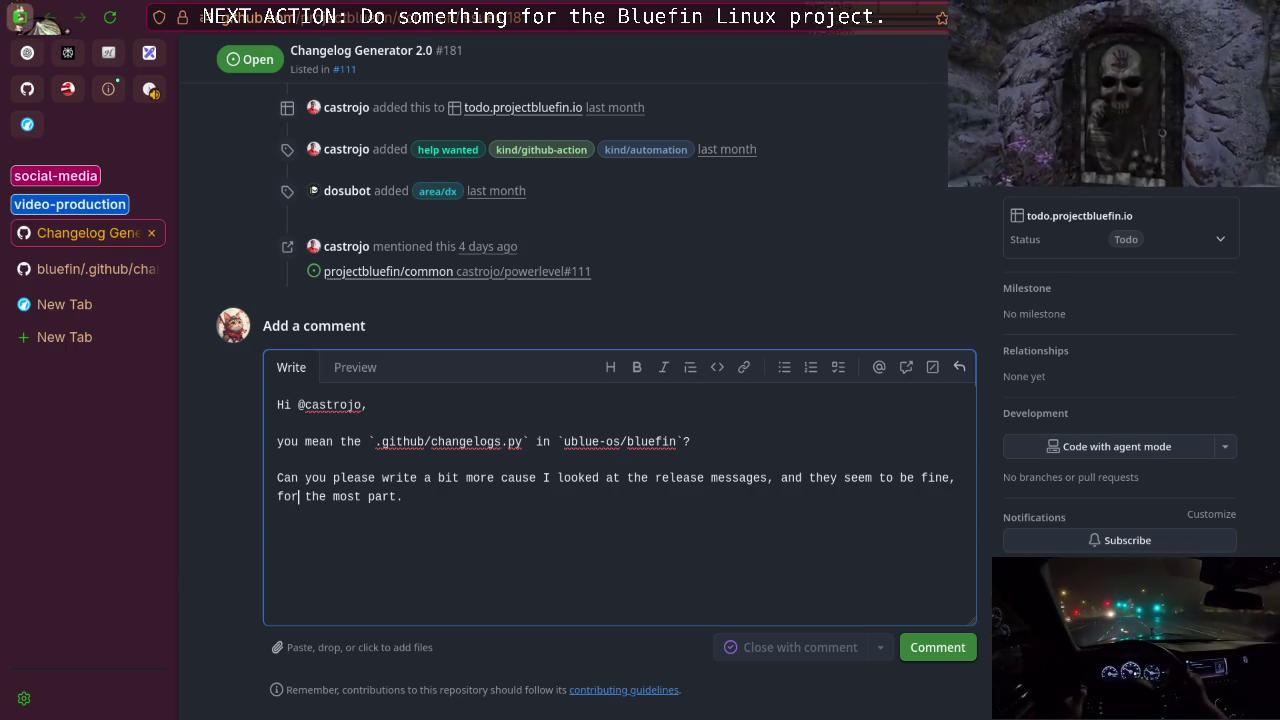
{"action": "key", "text": "End"}
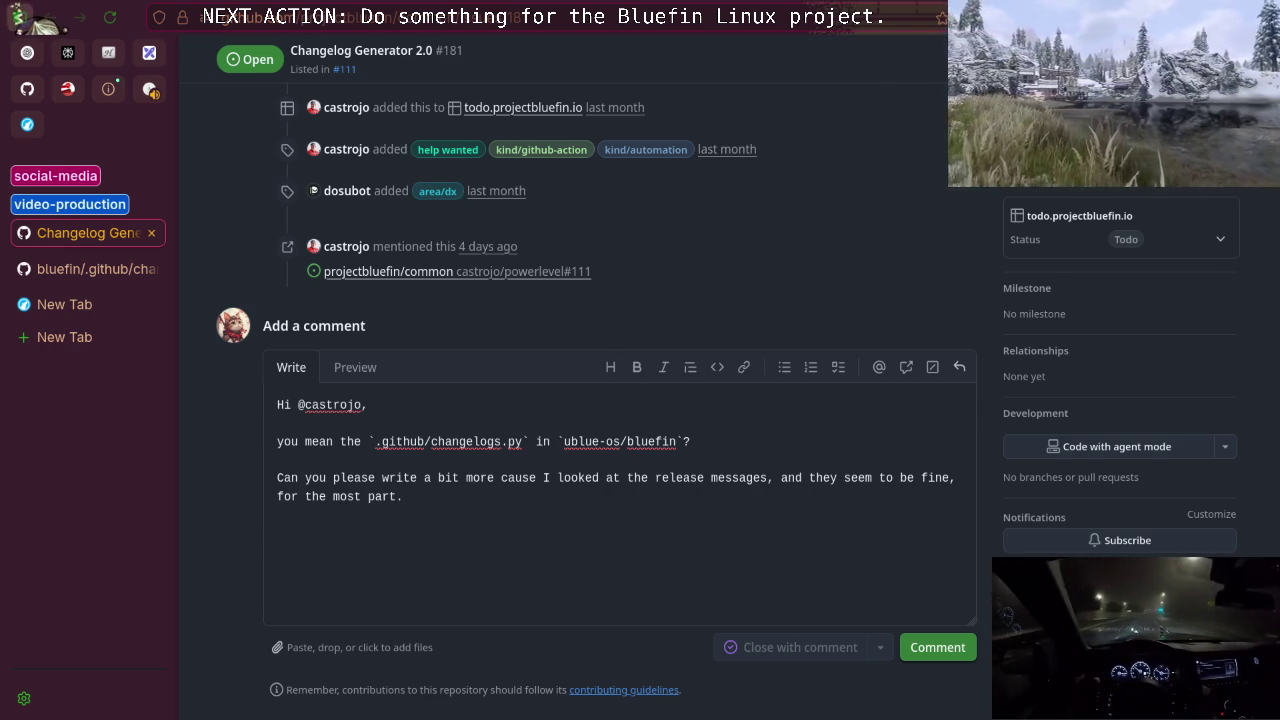
{"action": "key", "text": "alt+Tab"}
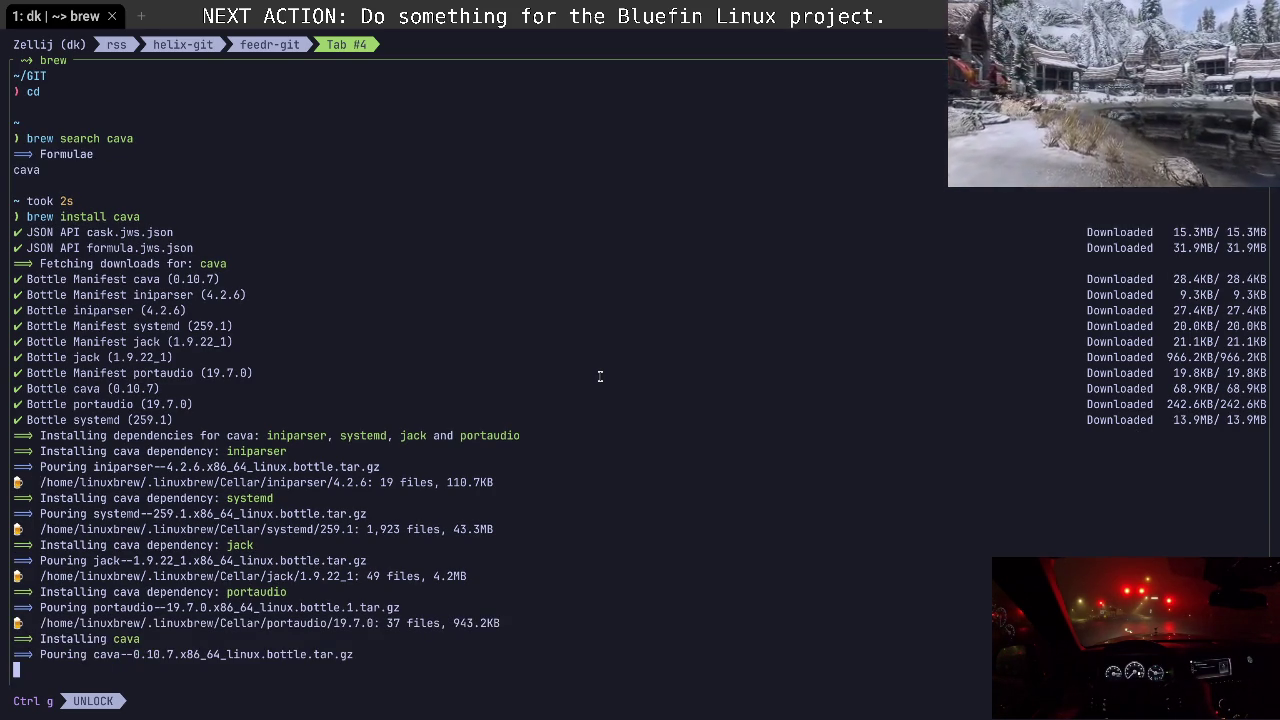
Launch the cava visualiser, then stop it with Ctrl+C.
{"action": "type", "text": "cava"}
{"action": "key", "text": "Return"}
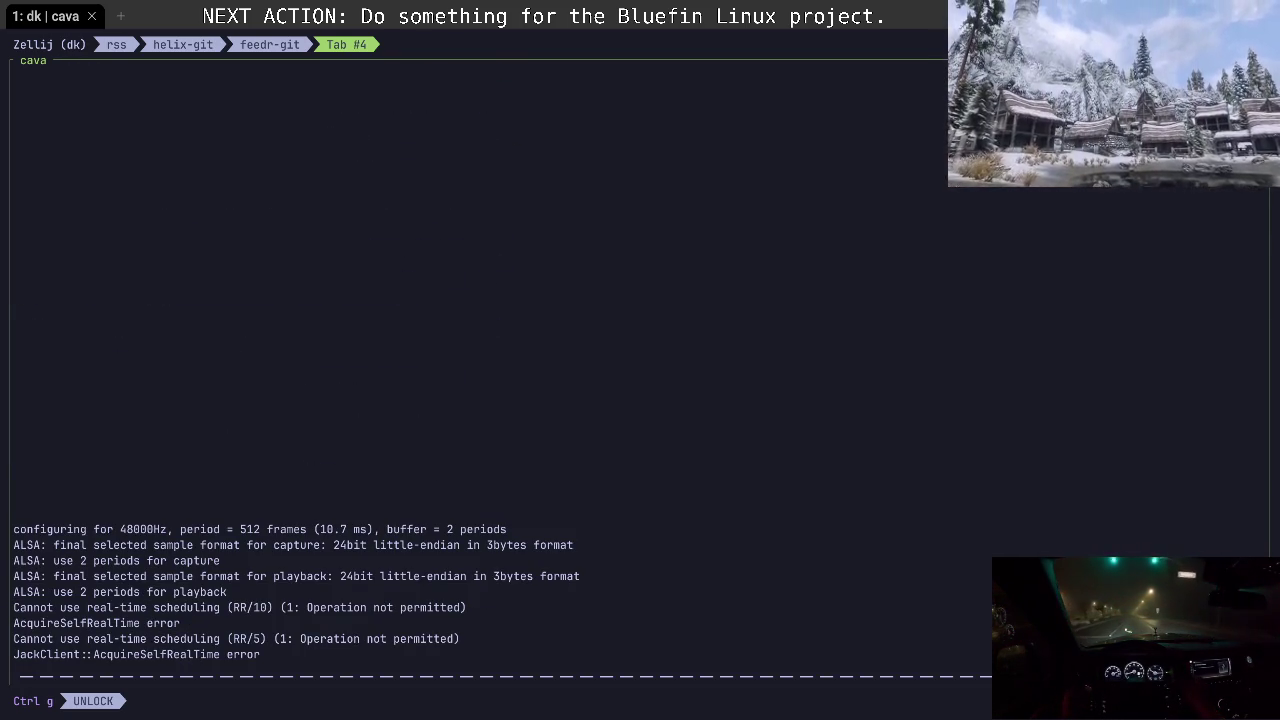
{"action": "key", "text": "ctrl+c"}
Edit the recalled 'brew install cava' into 'brew uninstall --zap cava' with autoremove and cleanup.
{"action": "type", "text": "brew install cava"}
{"action": "key", "text": "Left"}
{"action": "key", "text": "Left"}
{"action": "key", "text": "Left"}
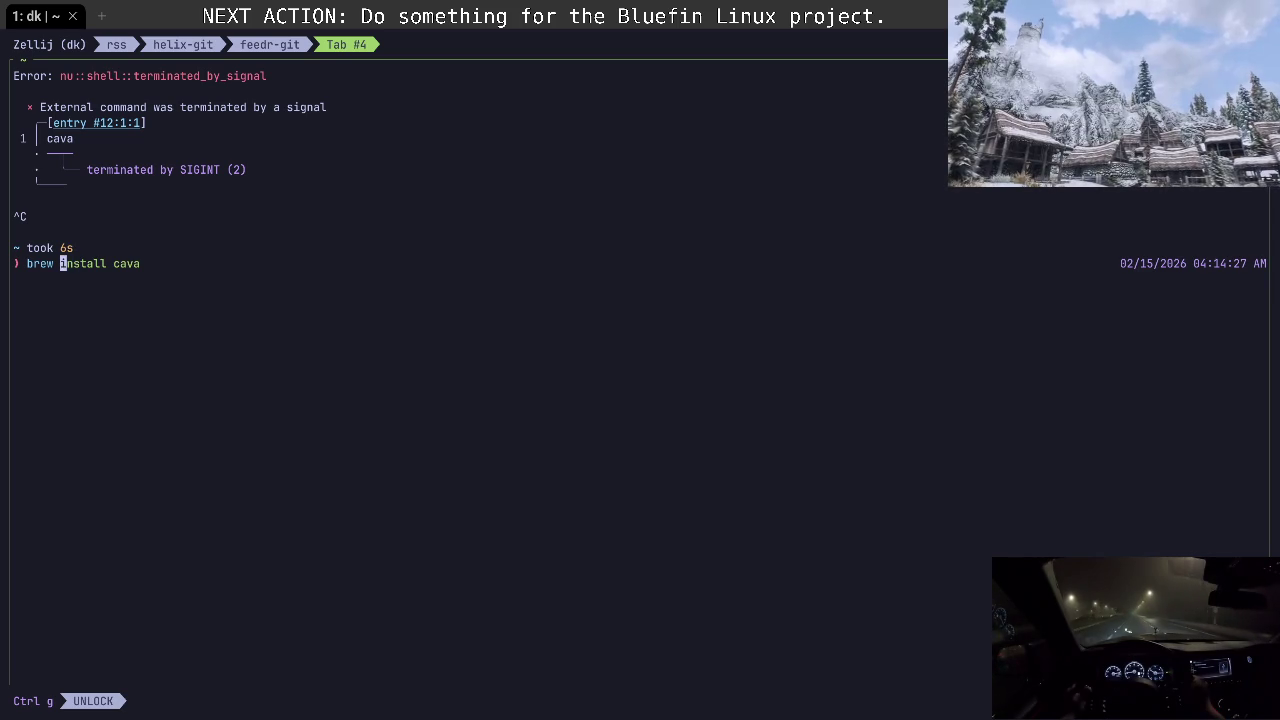
{"action": "type", "text": "un"}
{"action": "key", "text": "Right"}
{"action": "key", "text": "Right"}
{"action": "key", "text": "Right"}
{"action": "type", "text": "--zap"}
{"action": "key", "text": "Right"}
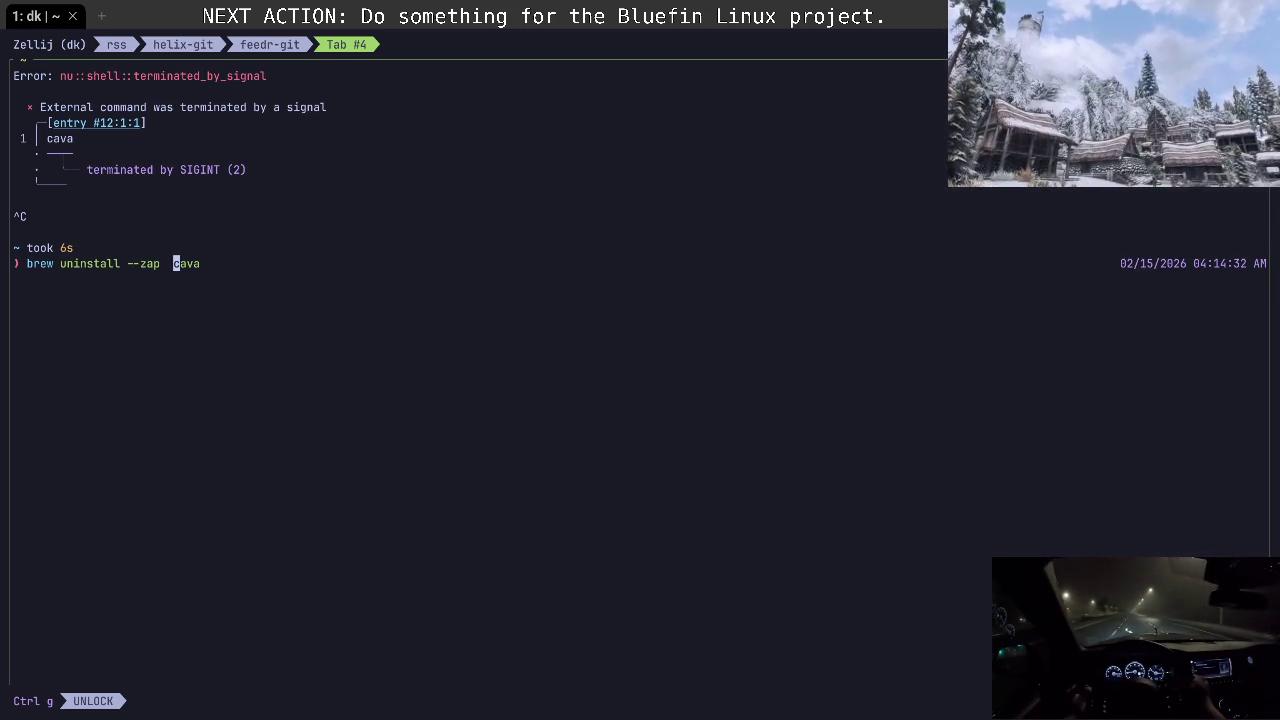
{"action": "key", "text": "Right"}
{"action": "key", "text": "Right"}
{"action": "key", "text": "Right"}
{"action": "key", "text": "BackSpace"}
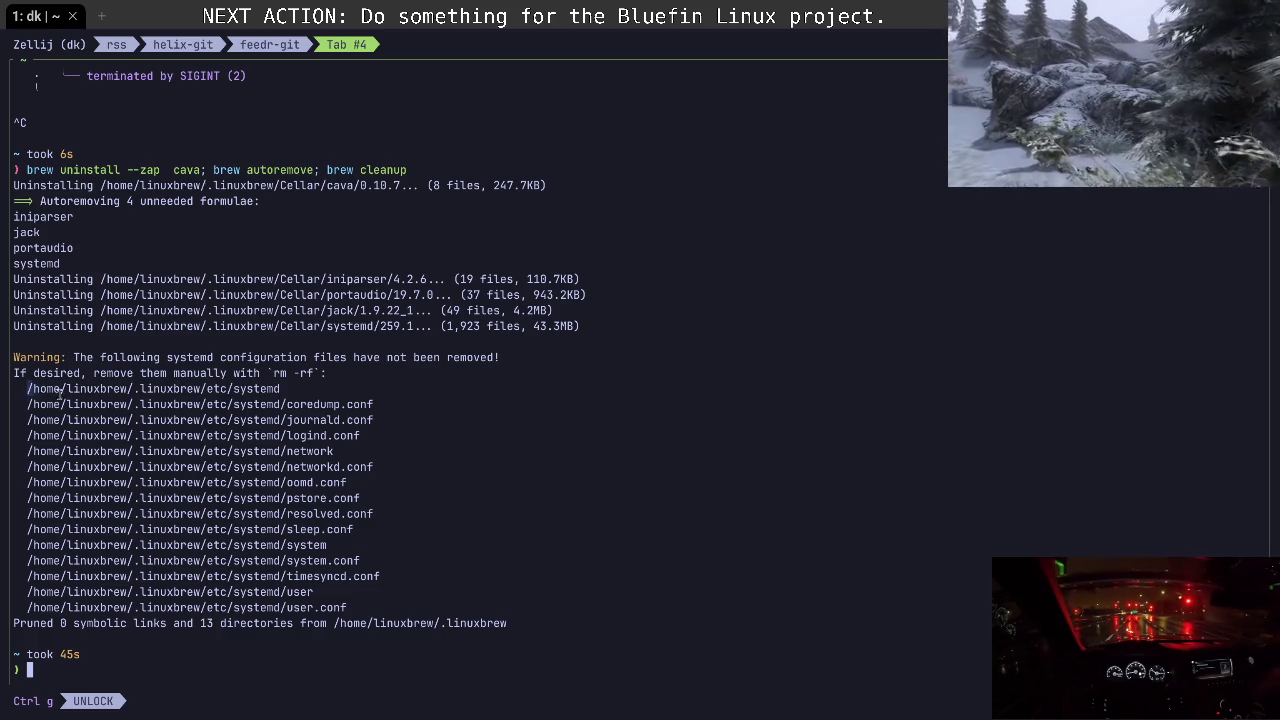
Delete /home/linuxbrew/.linuxbrew/etc/systemd with rm -rfv, then clear the screen.
{"action": "left_click_drag", "start_coordinate": [30, 392], "coordinate": [300, 391]}
{"action": "middle_click", "coordinate": [375, 461]}
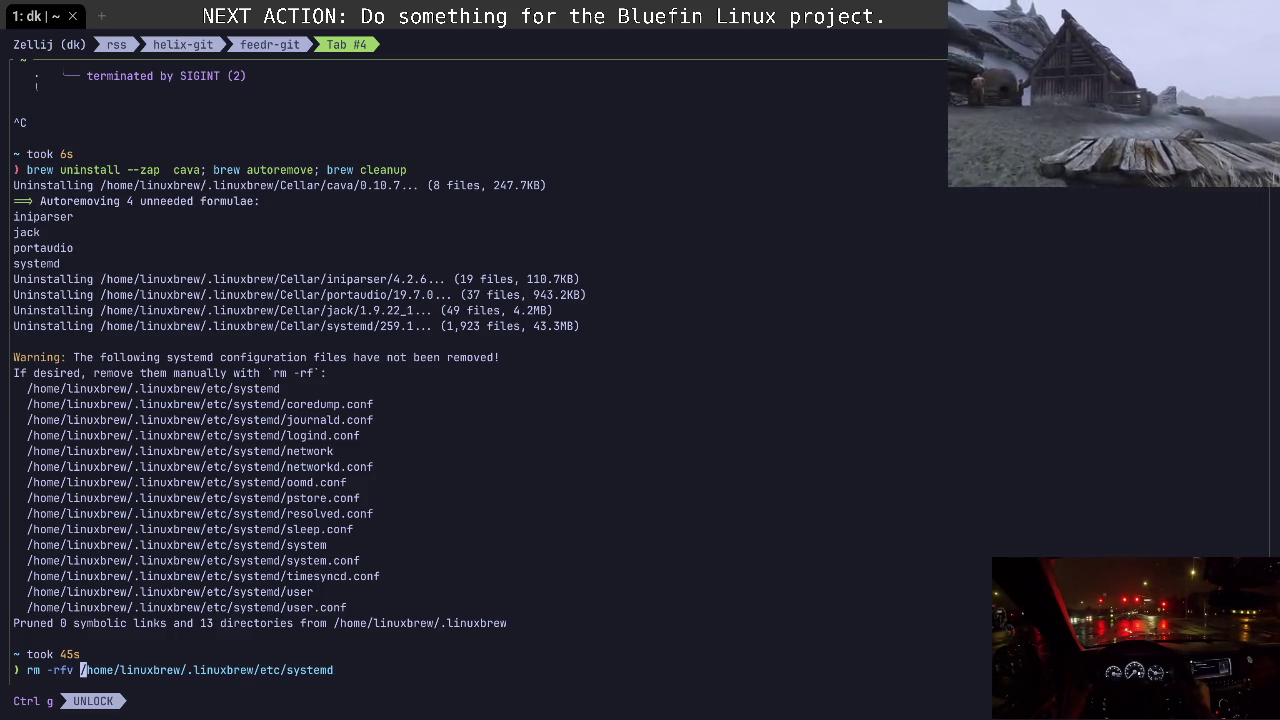
{"action": "key", "text": "Return"}
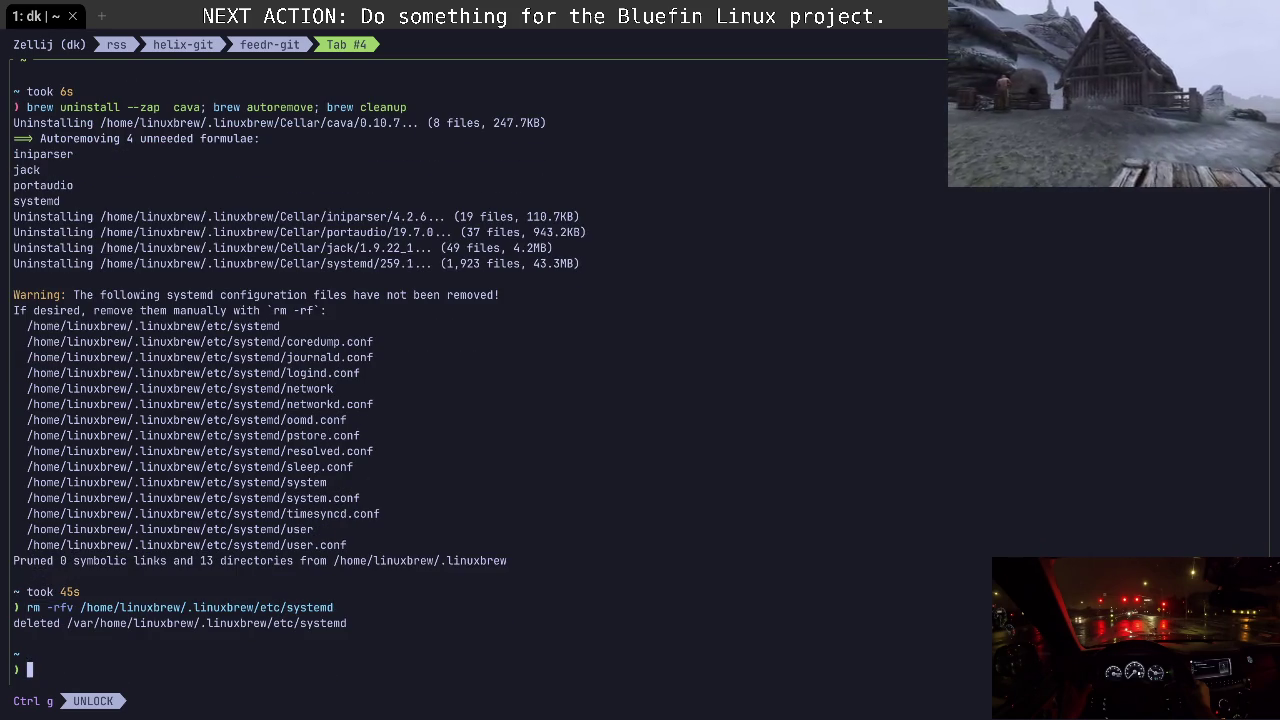
{"action": "key", "text": "ctrl+l"}
{"action": "type", "text": "distrobox-enter archbox -- nu"}
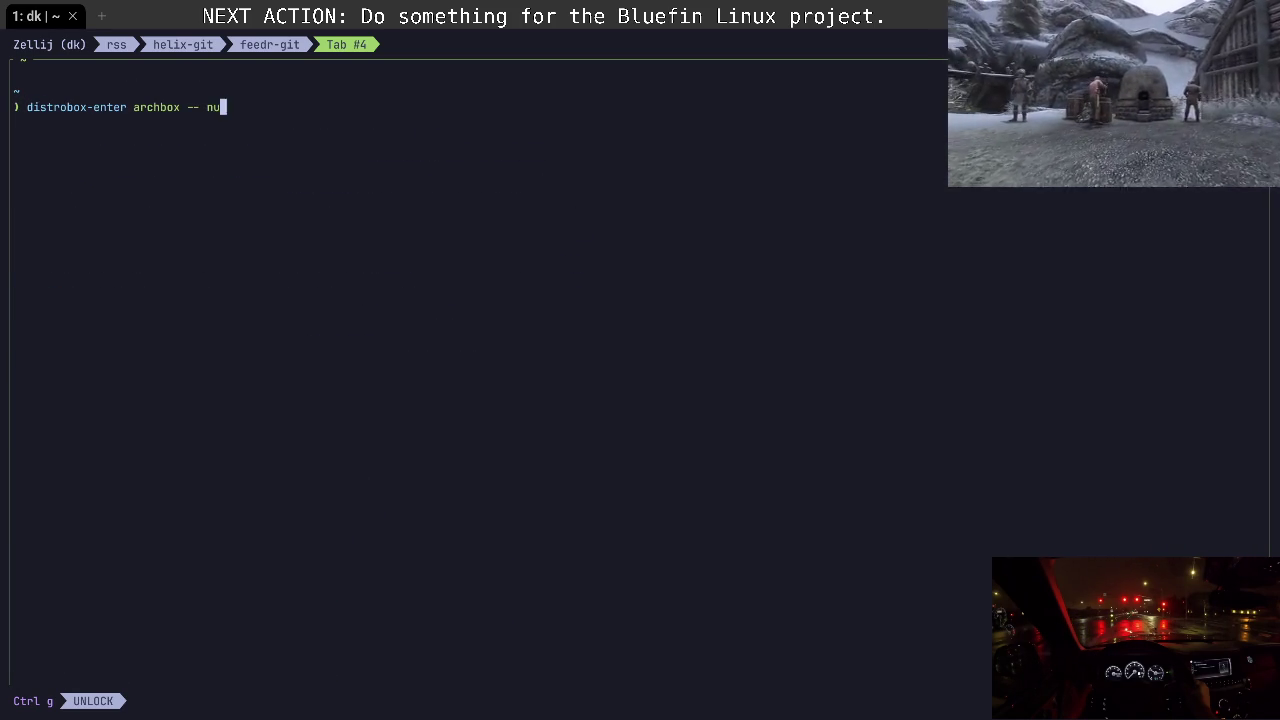
Launch cava inside the archbox container, then switch to the browser.
{"action": "type", "text": "av"}
{"action": "key", "text": "Return"}
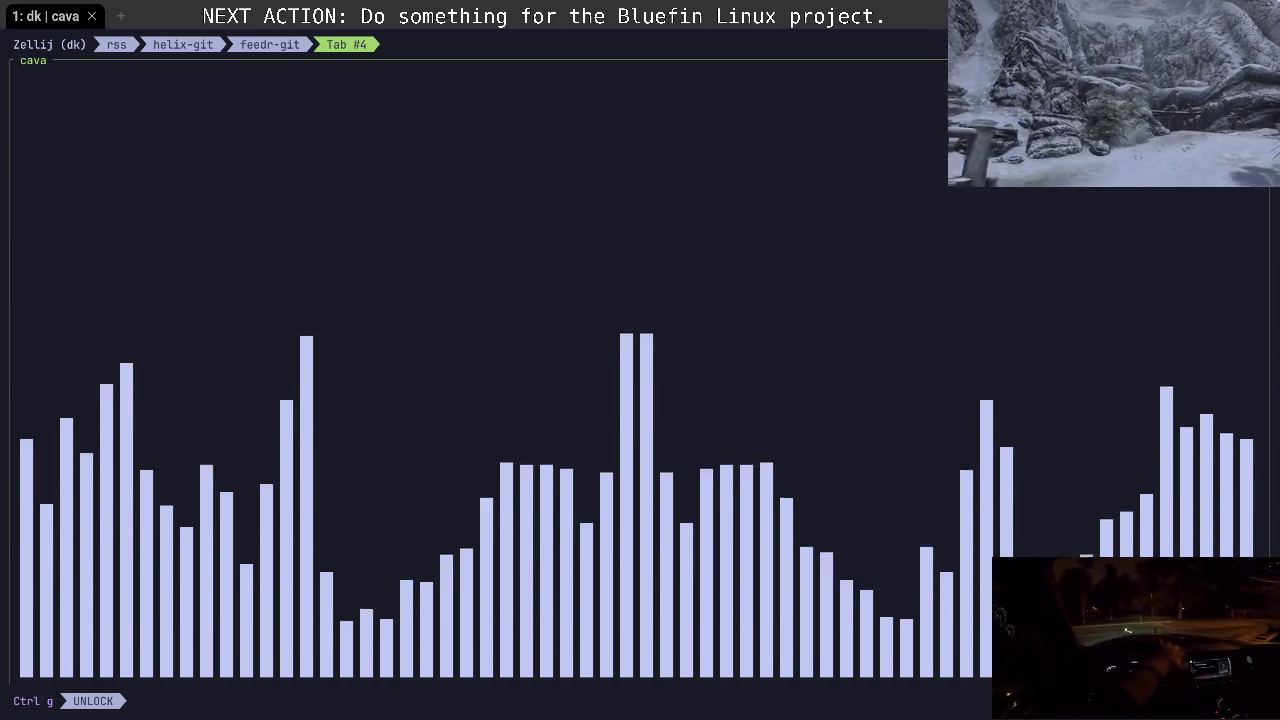
{"action": "key", "text": "alt+Tab"}
{"action": "key", "text": "alt+Tab"}
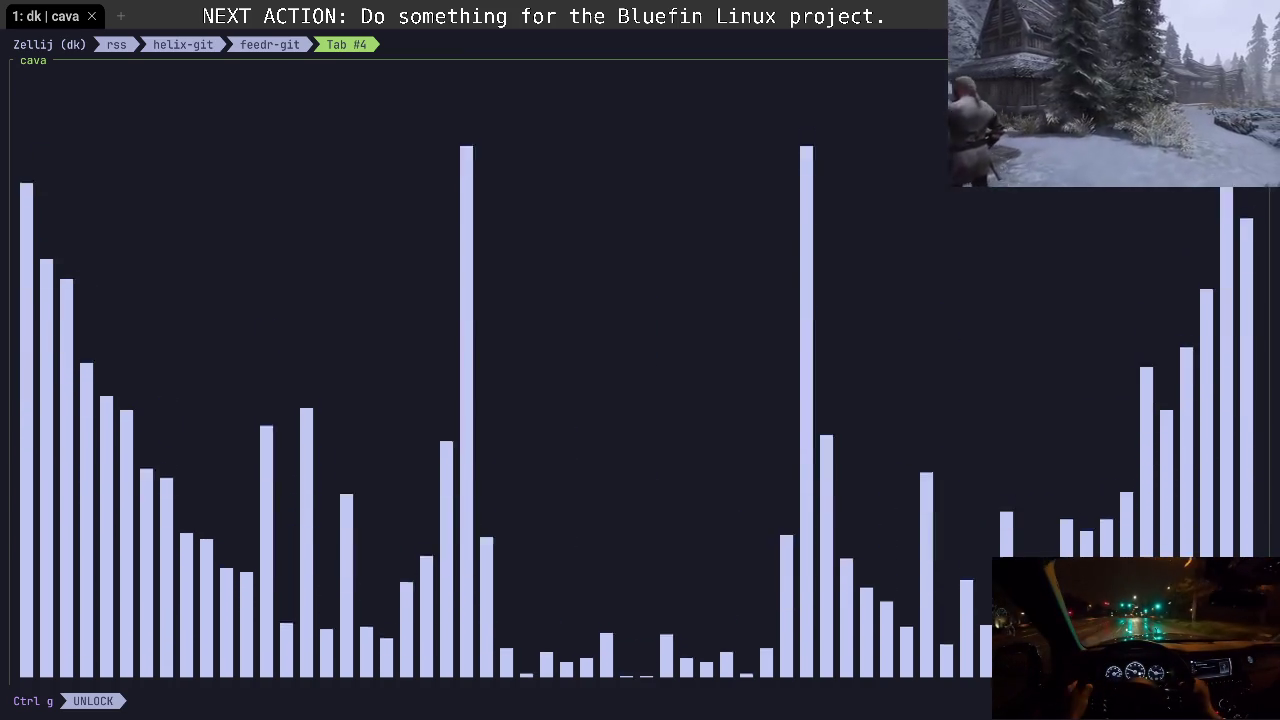
Switch to the browser showing issue #181 with the unsent reply.
{"action": "key", "text": "alt+Tab"}
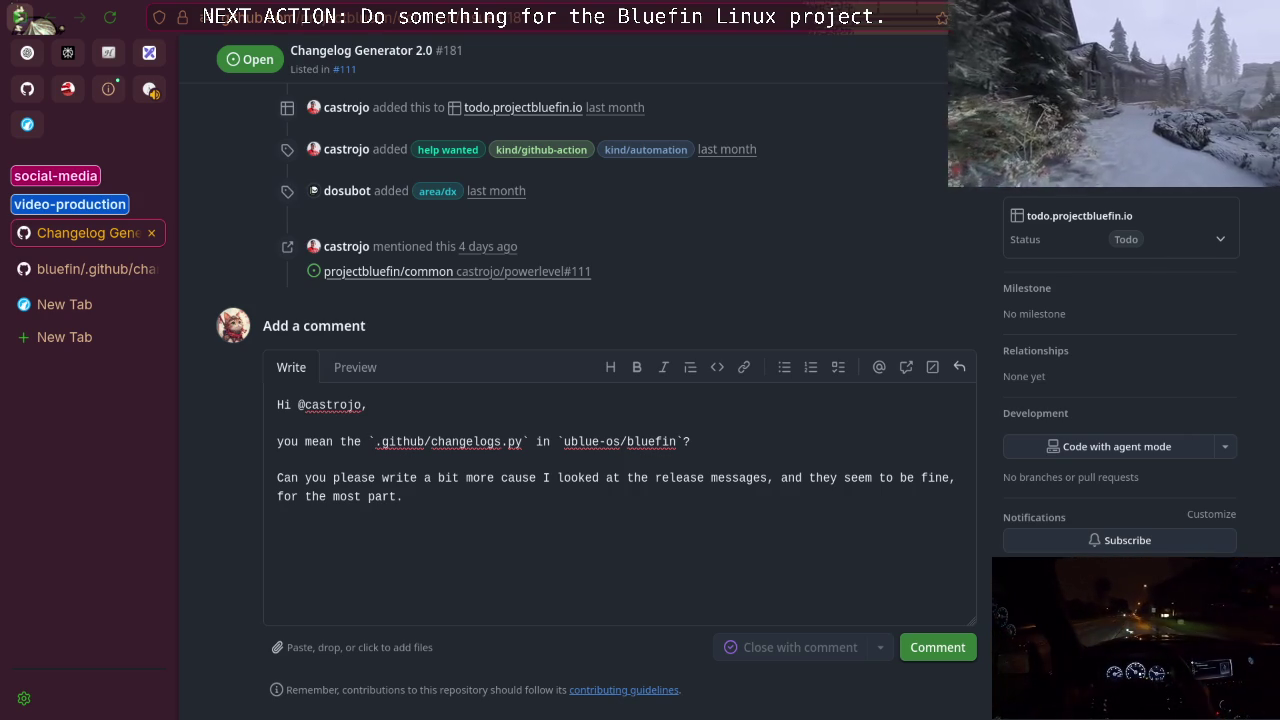
Return to the Zellij terminal running the cava visualiser.
{"action": "key", "text": "alt+Tab"}
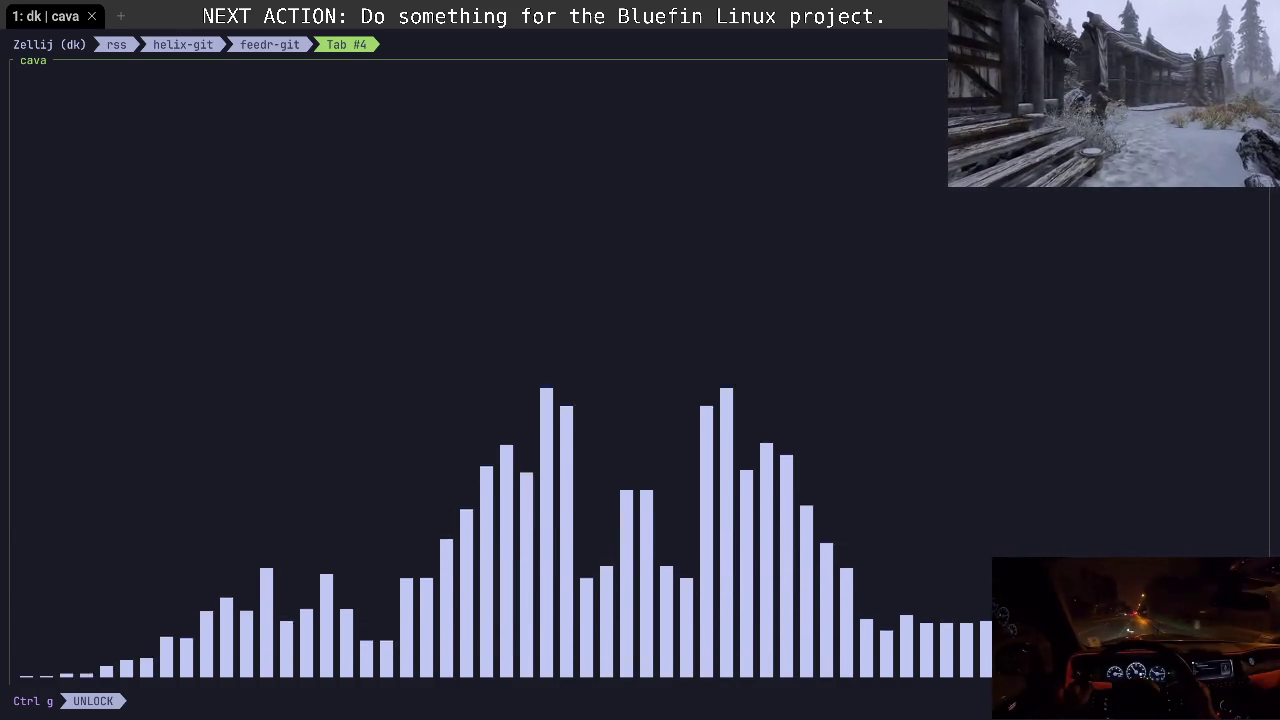
Move the terminal window aside with Super+Down to uncover the browser.
{"action": "key", "text": "super+Down"}
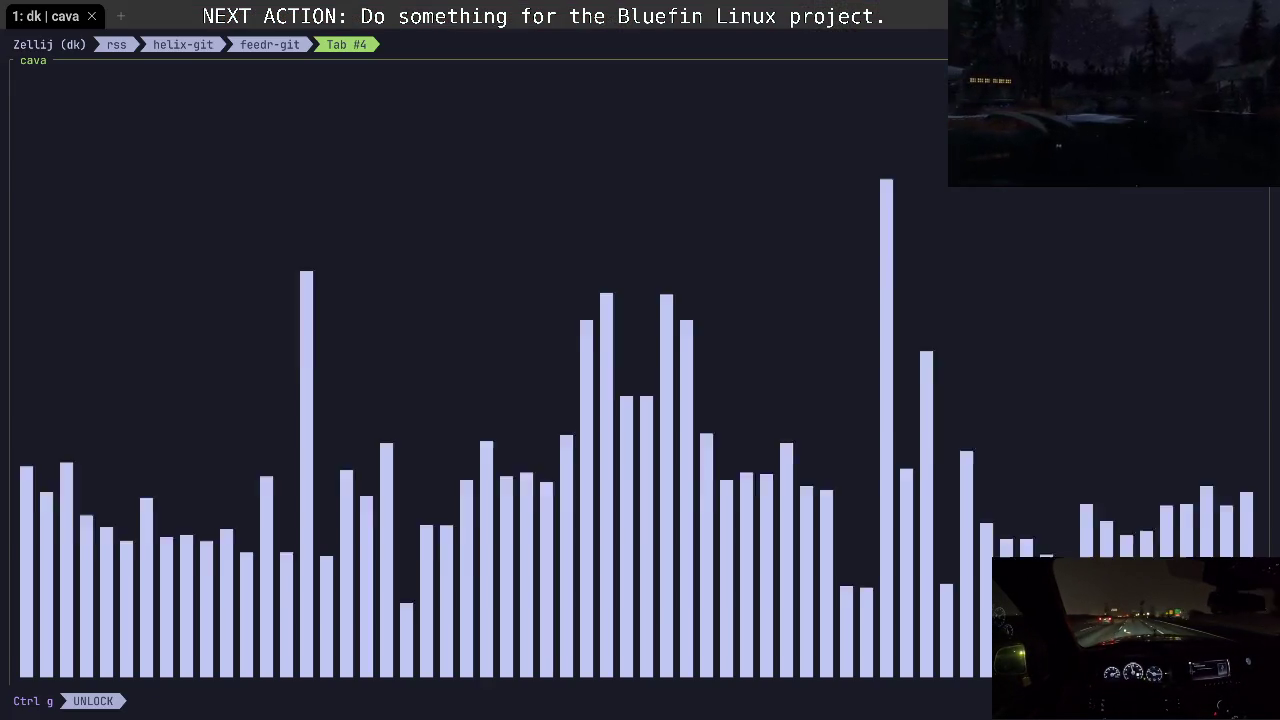
Read the package logic in changelogs.py and the Changelog Generator 2.0 issue discussion.
{"action": "scroll", "coordinate": [537, 202], "scroll_direction": "up", "scroll_amount": 3}
{"action": "scroll", "coordinate": [537, 202], "scroll_direction": "down", "scroll_amount": 4}
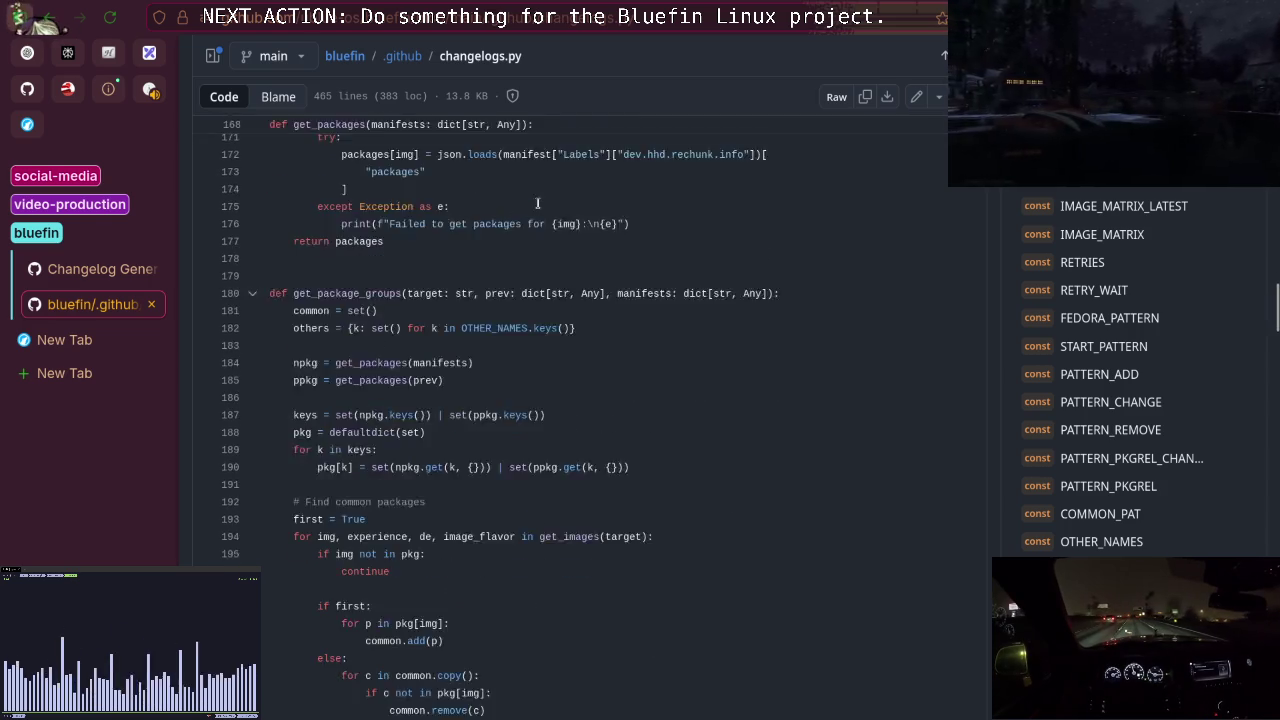
{"action": "scroll", "coordinate": [537, 188], "scroll_direction": "up", "scroll_amount": 3}
{"action": "scroll", "coordinate": [459, 336], "scroll_direction": "up", "scroll_amount": 4}
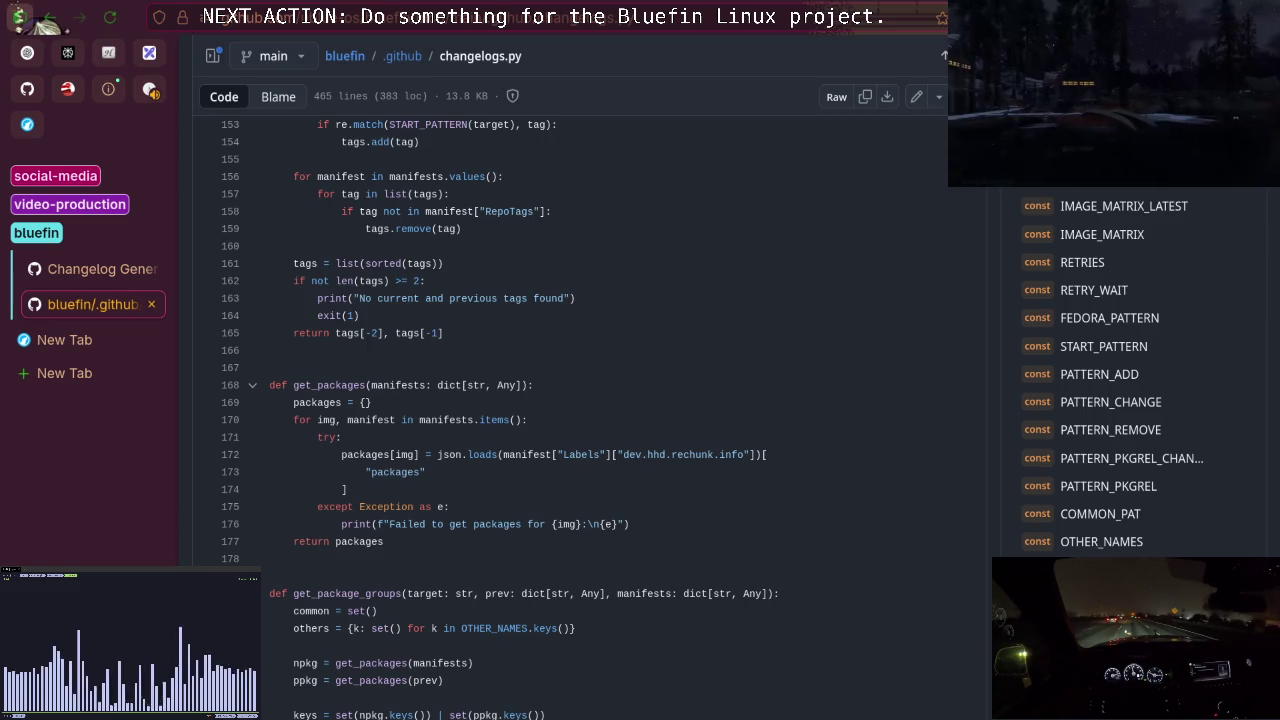
{"action": "scroll", "coordinate": [498, 317], "scroll_direction": "down", "scroll_amount": 5}
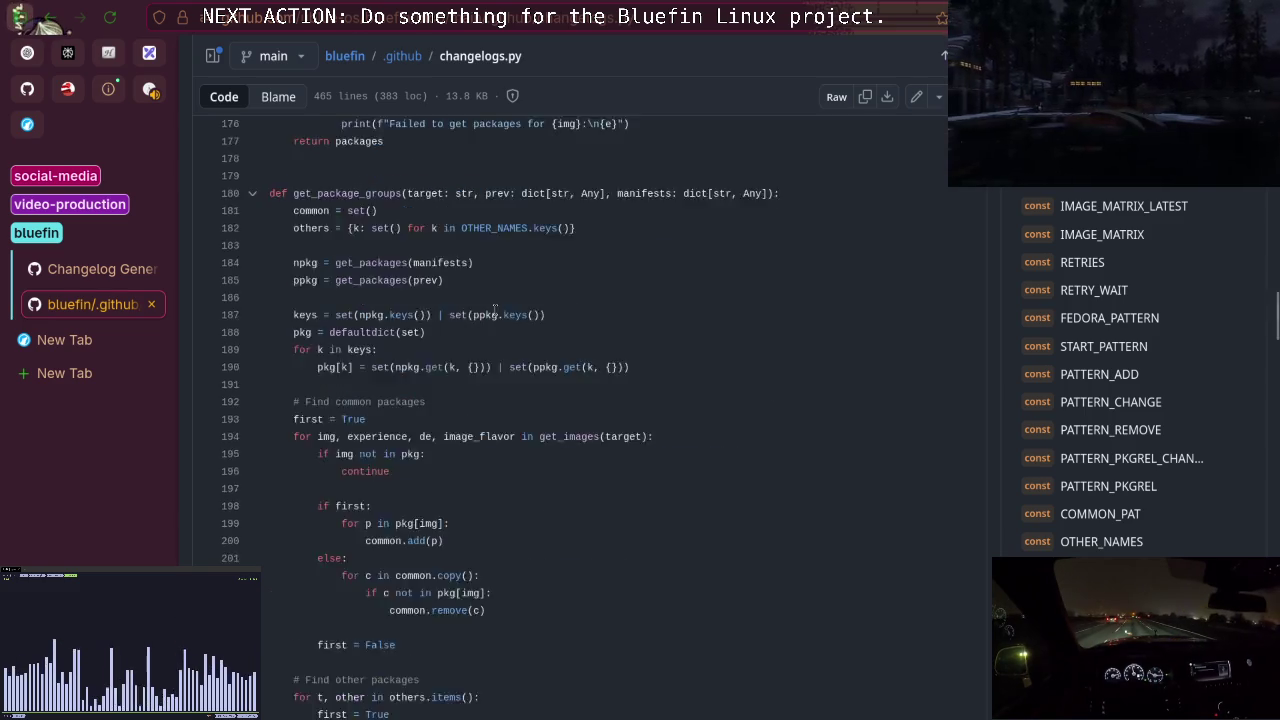
{"action": "scroll", "coordinate": [498, 317], "scroll_direction": "up", "scroll_amount": 3}
{"action": "scroll", "coordinate": [259, 381], "scroll_direction": "down", "scroll_amount": 7}
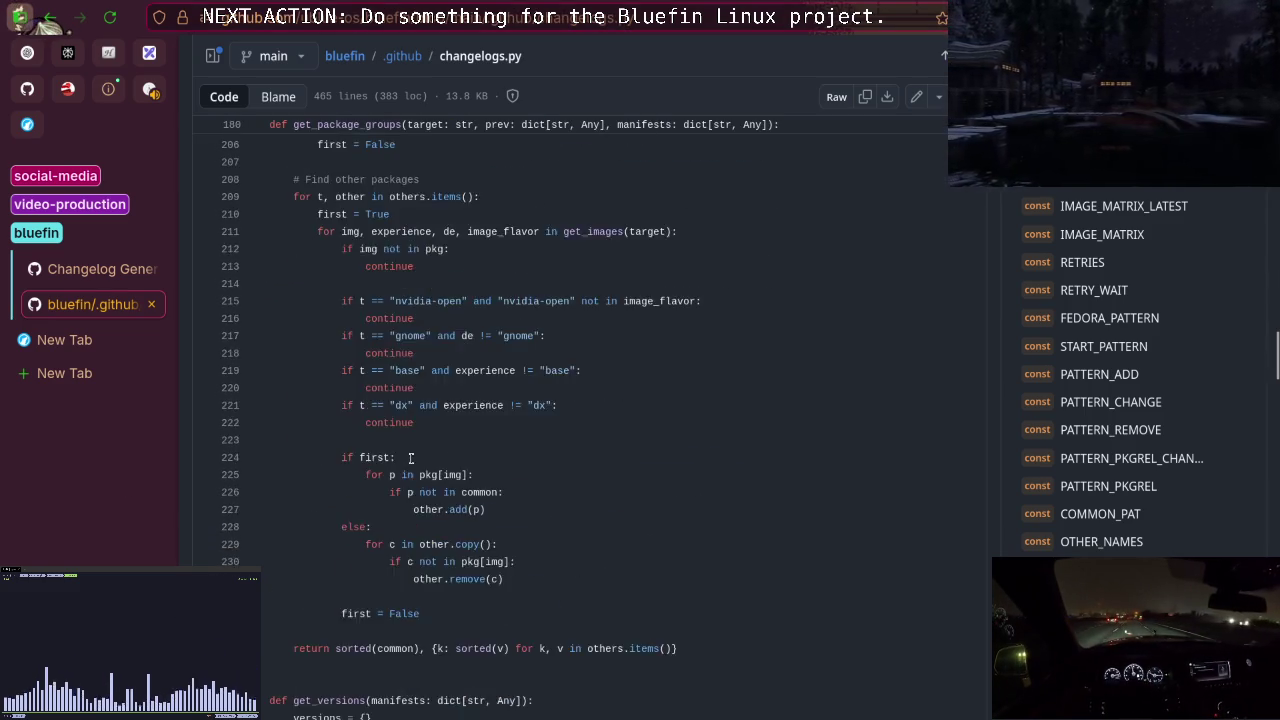
{"action": "scroll", "coordinate": [259, 381], "scroll_direction": "up", "scroll_amount": 4}
{"action": "left_click", "coordinate": [100, 269]}
{"action": "scroll", "coordinate": [378, 371], "scroll_direction": "down", "scroll_amount": 3}
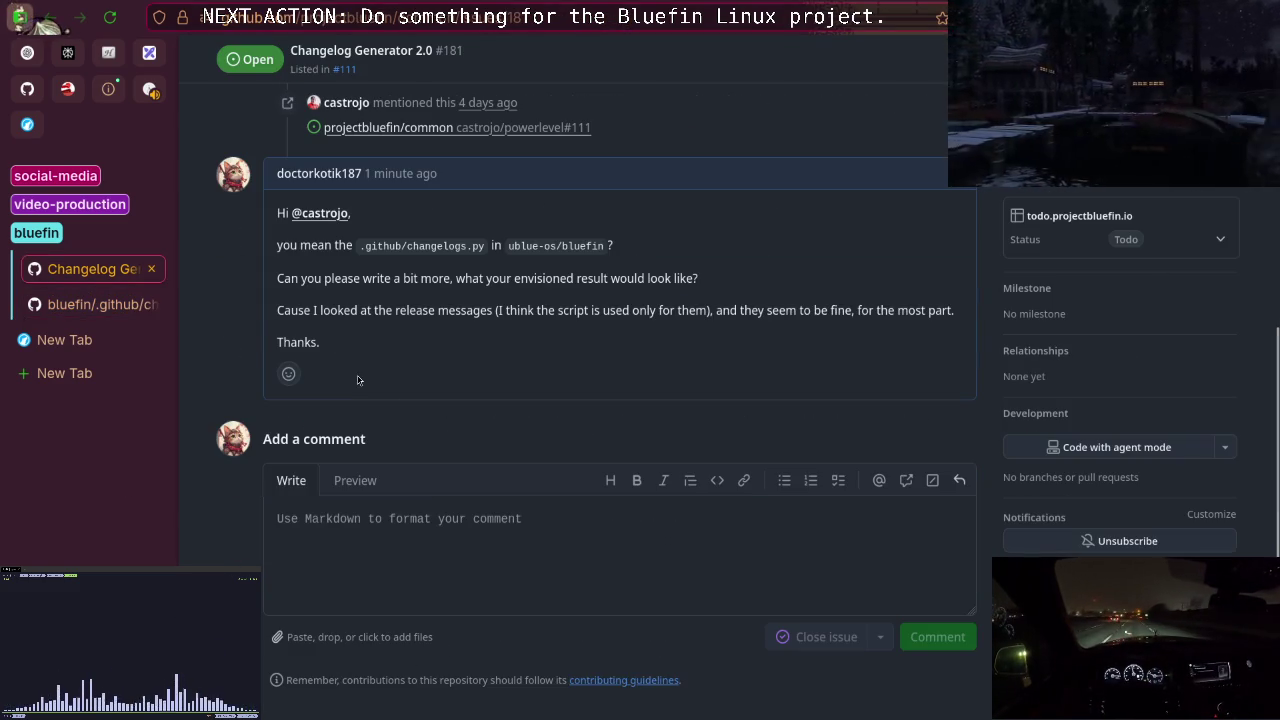
{"action": "scroll", "coordinate": [414, 343], "scroll_direction": "up", "scroll_amount": 2}
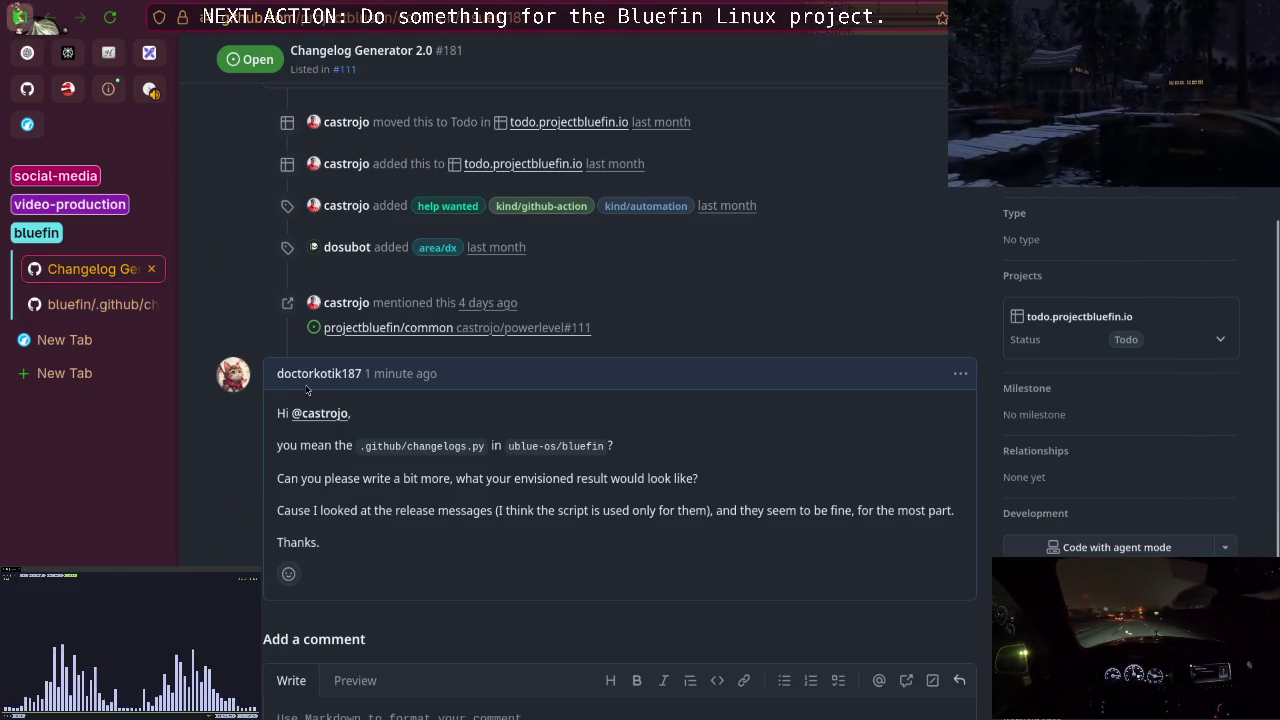
Reread the changelogs.py source, then move to the shared Perplexity thread.
{"action": "left_click", "coordinate": [95, 304]}
{"action": "scroll", "coordinate": [392, 344], "scroll_direction": "down", "scroll_amount": 2}
{"action": "scroll", "coordinate": [392, 344], "scroll_direction": "up", "scroll_amount": 5}
{"action": "scroll", "coordinate": [392, 344], "scroll_direction": "up", "scroll_amount": 15}
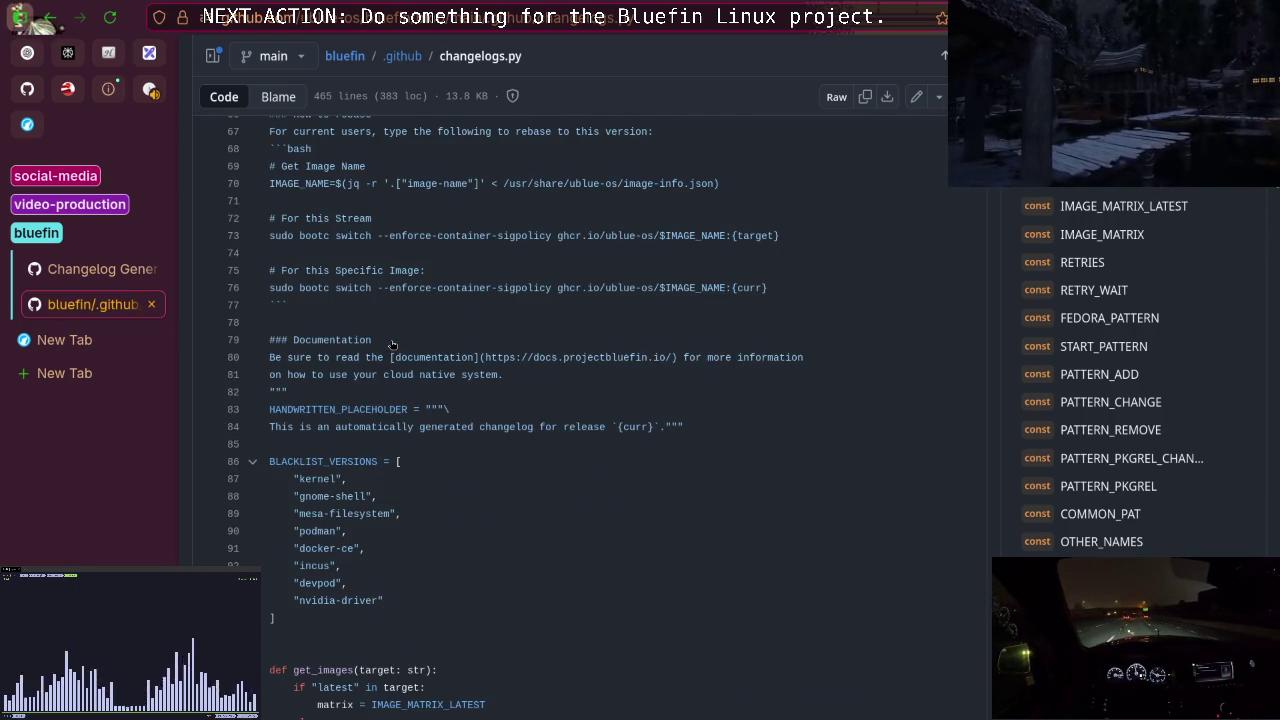
{"action": "scroll", "coordinate": [392, 344], "scroll_direction": "up", "scroll_amount": 3}
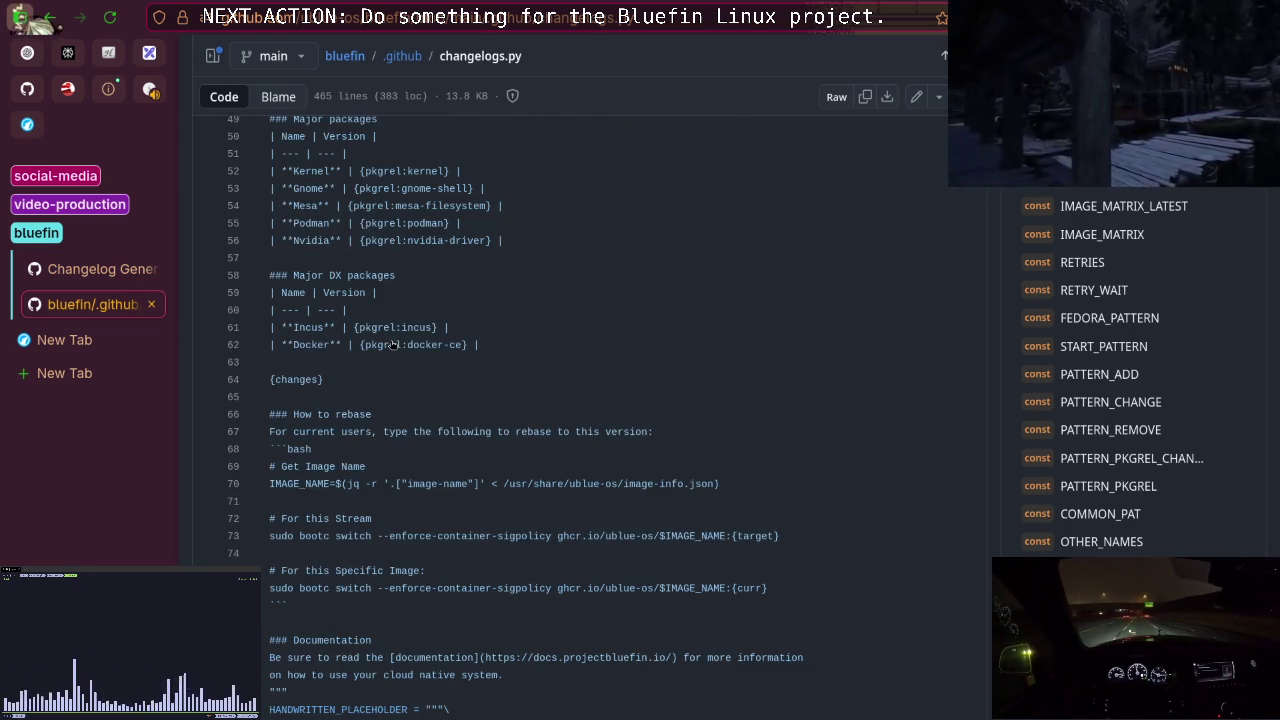
{"action": "scroll", "coordinate": [392, 344], "scroll_direction": "up", "scroll_amount": 5}
{"action": "left_click", "coordinate": [70, 58]}
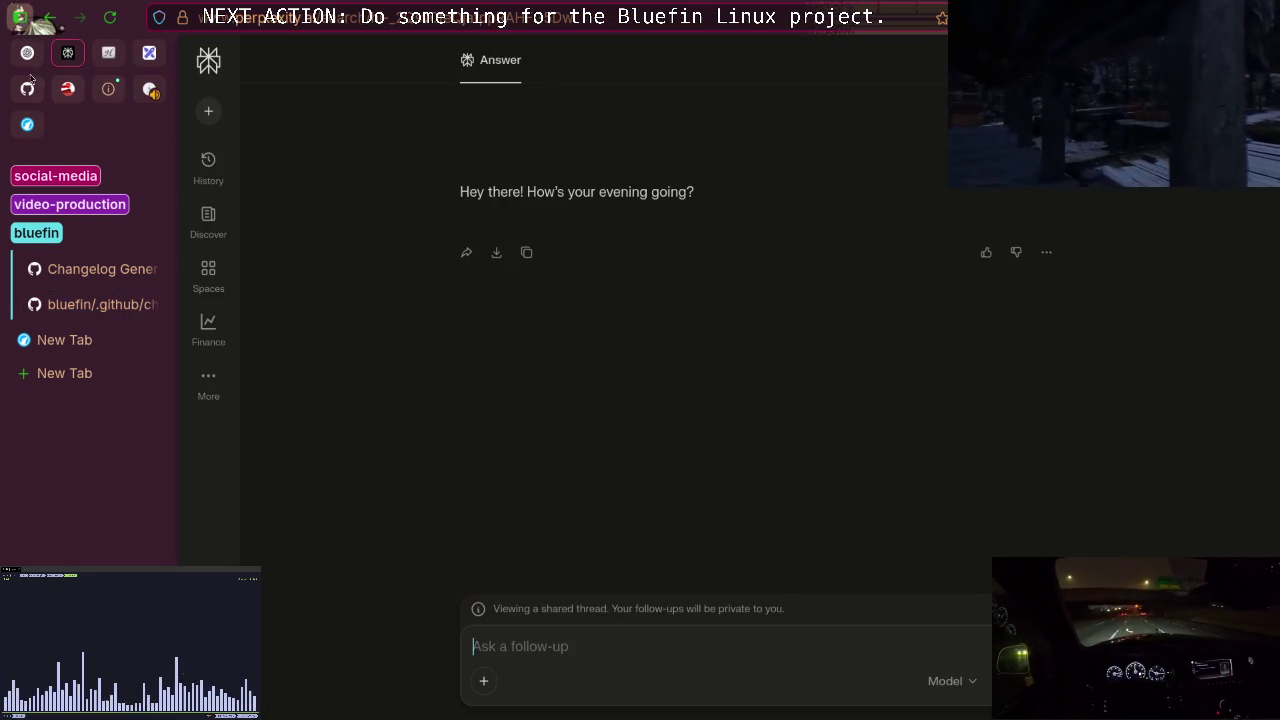
Check the end of the ChatGPT reply, then return to the shared Perplexity thread.
{"action": "left_click", "coordinate": [27, 52]}
{"action": "left_click", "coordinate": [730, 569]}
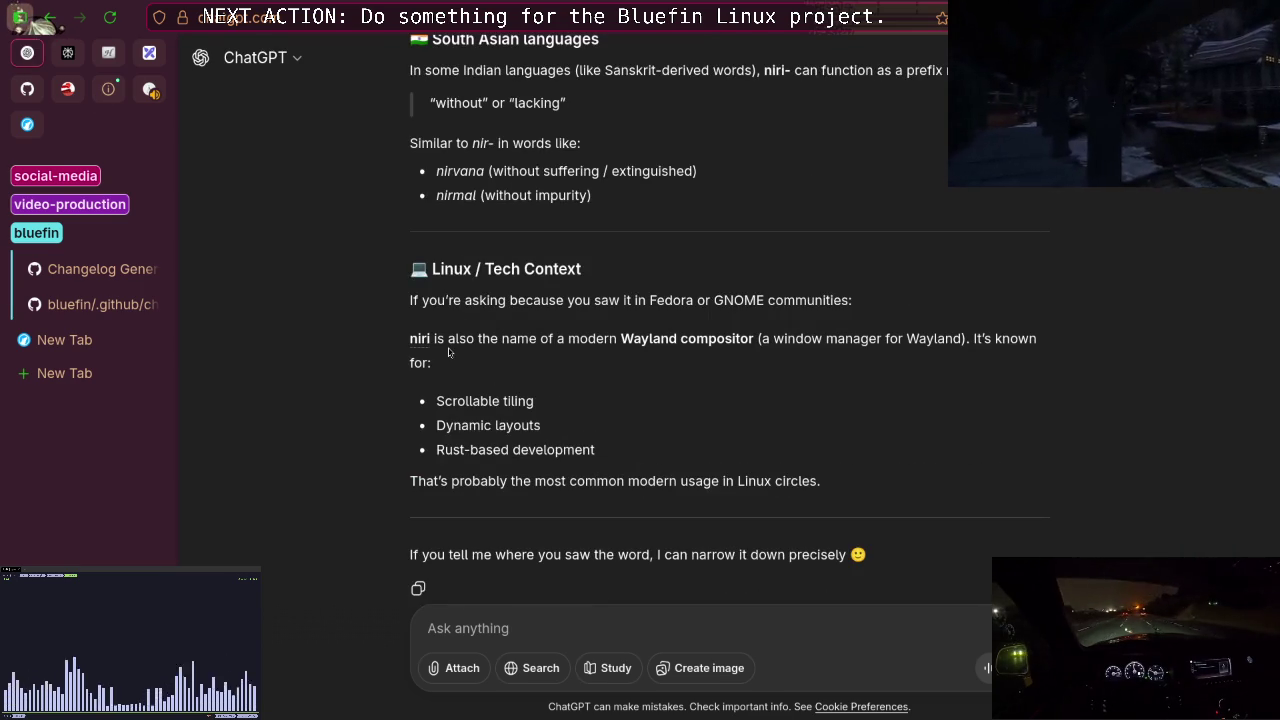
{"action": "left_click", "coordinate": [64, 58]}
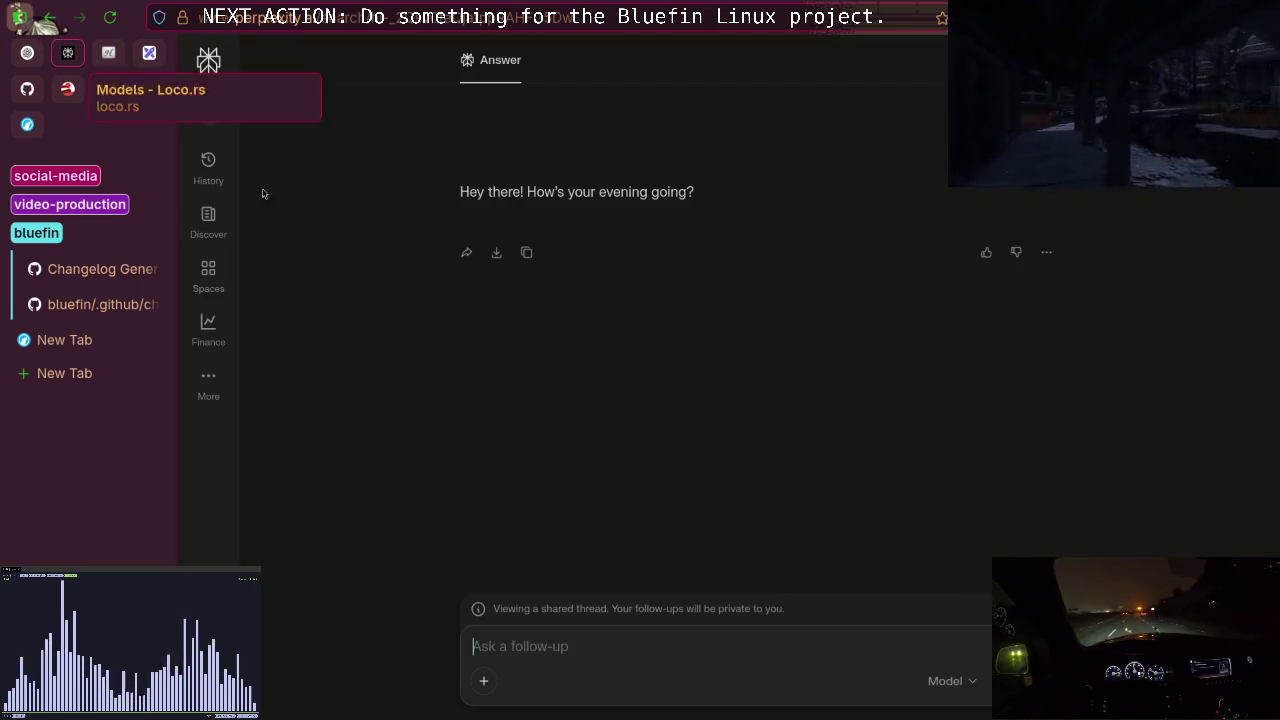
Start the follow-up asking whether GitHub release notes can use only Markdown, 'because I am looking for a tool to'.
{"action": "type", "text": "hi on the "}
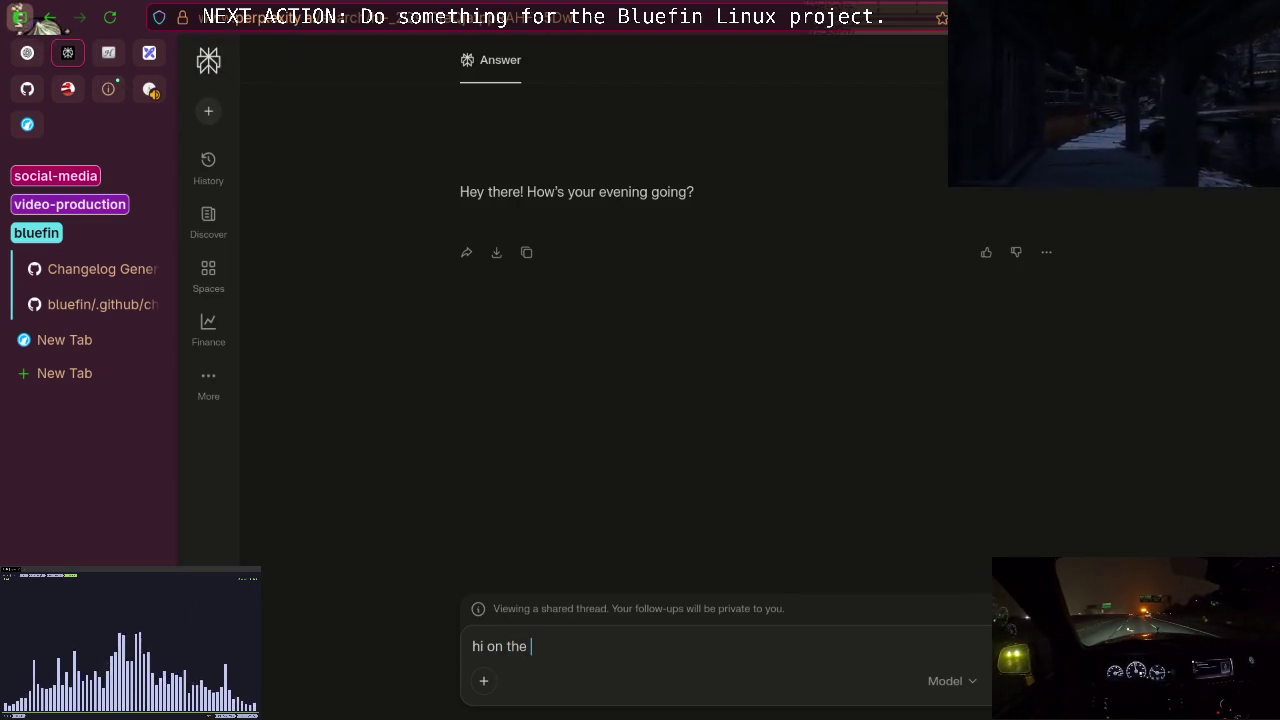
{"action": "type", "text": "github releaes"}
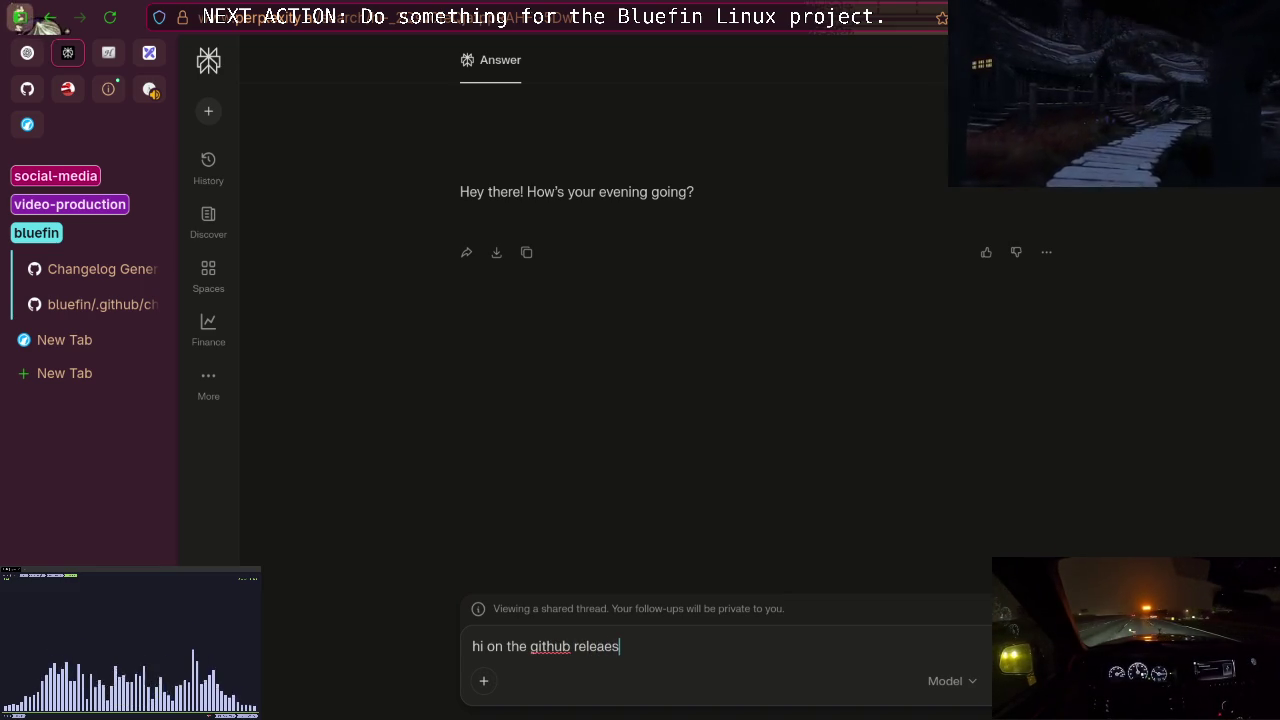
{"action": "key", "text": "BackSpace"}
{"action": "key", "text": "BackSpace"}
{"action": "type", "text": "se note. can yo"}
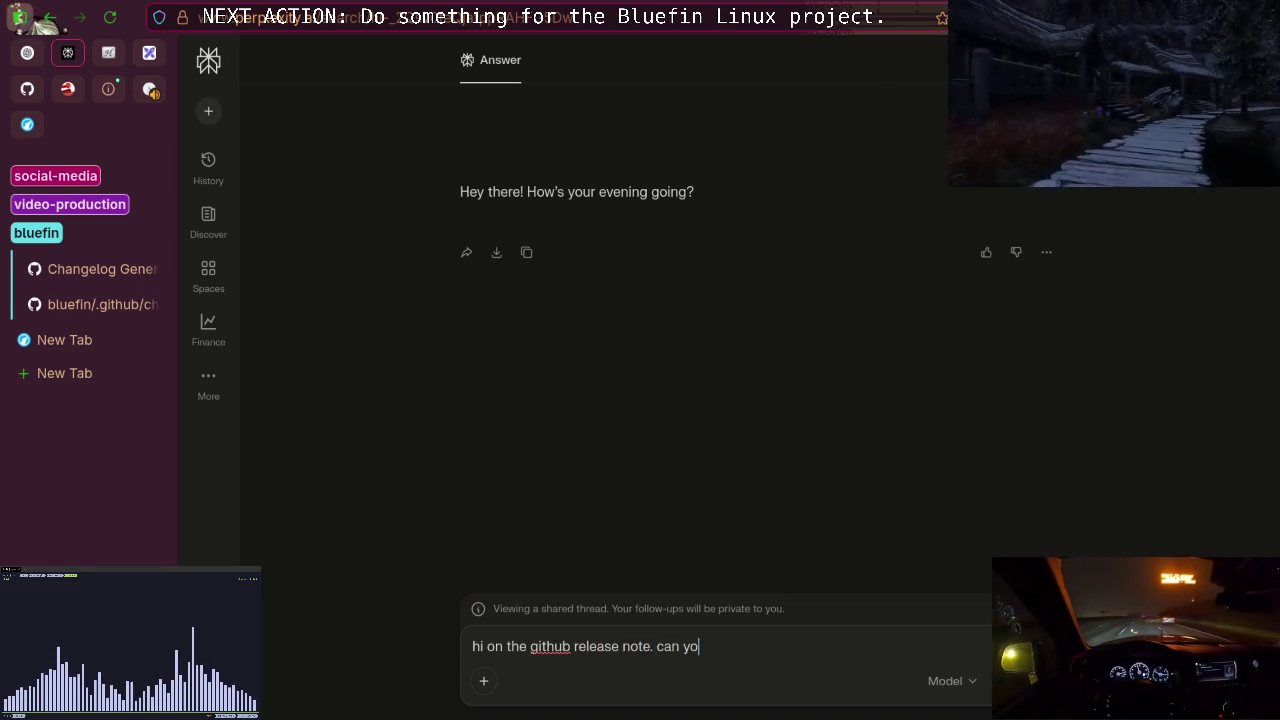
{"action": "type", "text": "u use only markdown?"}
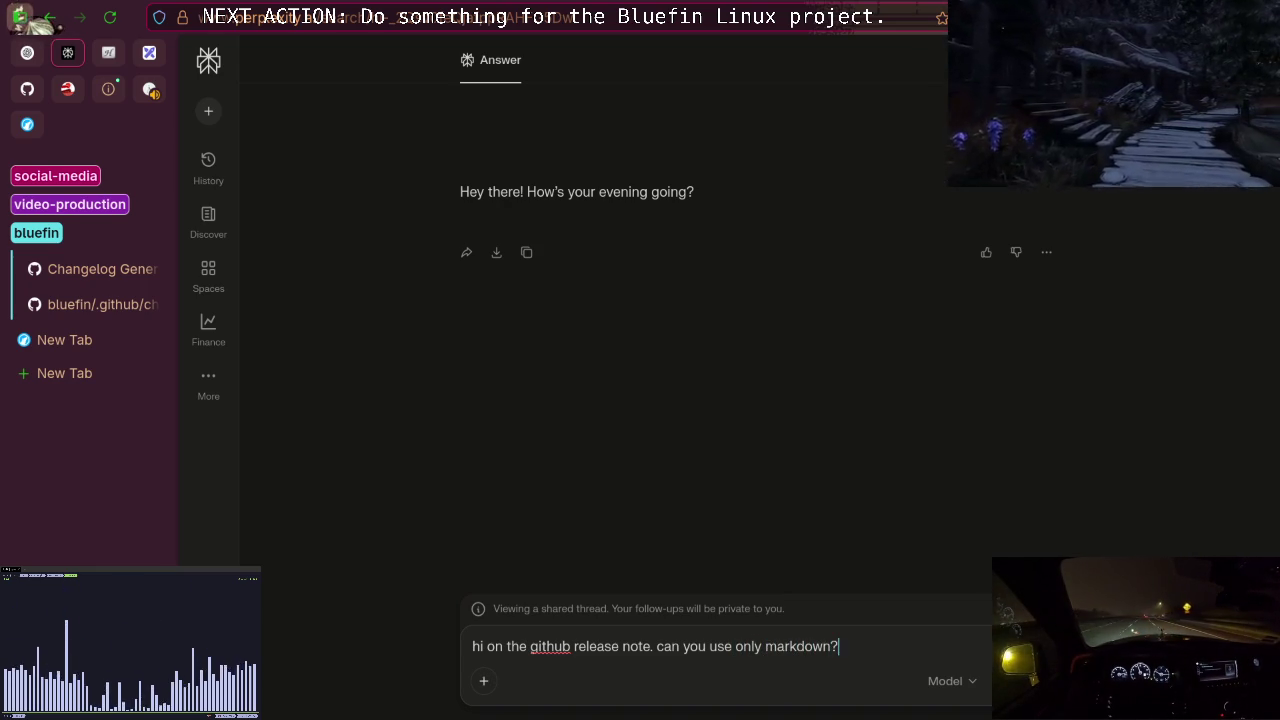
{"action": "type", "text": " does it "}
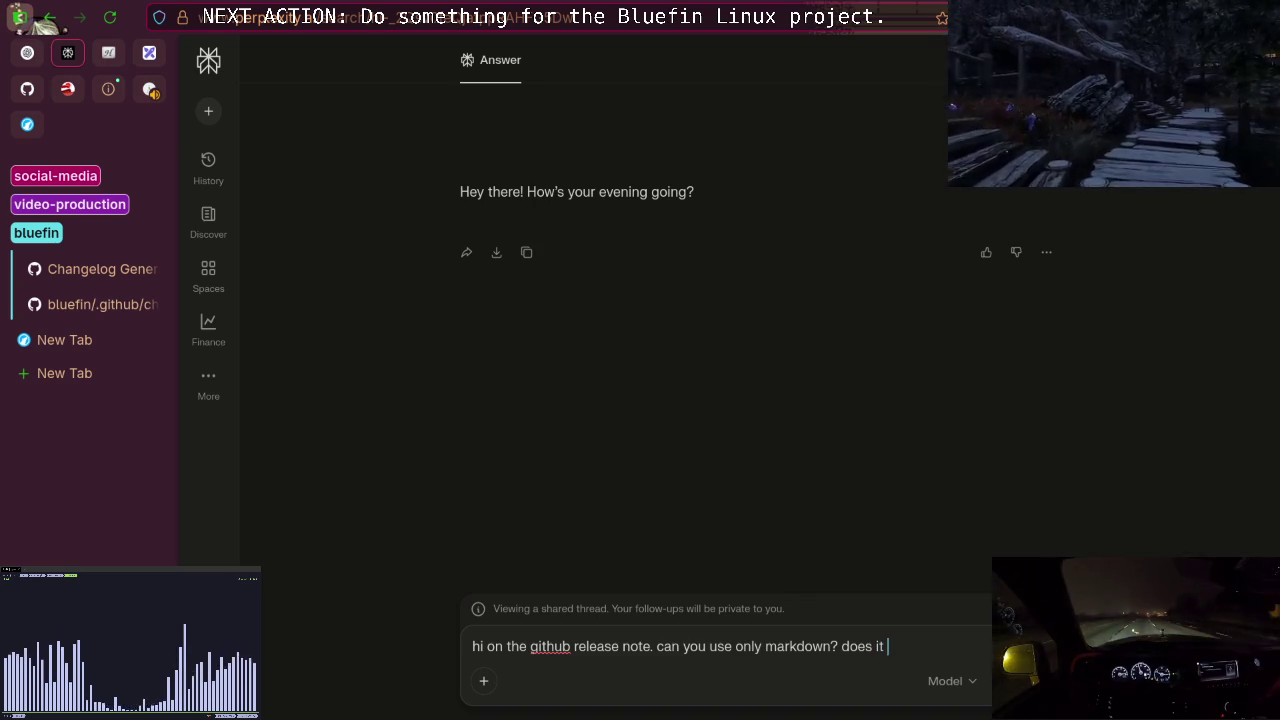
{"action": "type", "text": "render "}
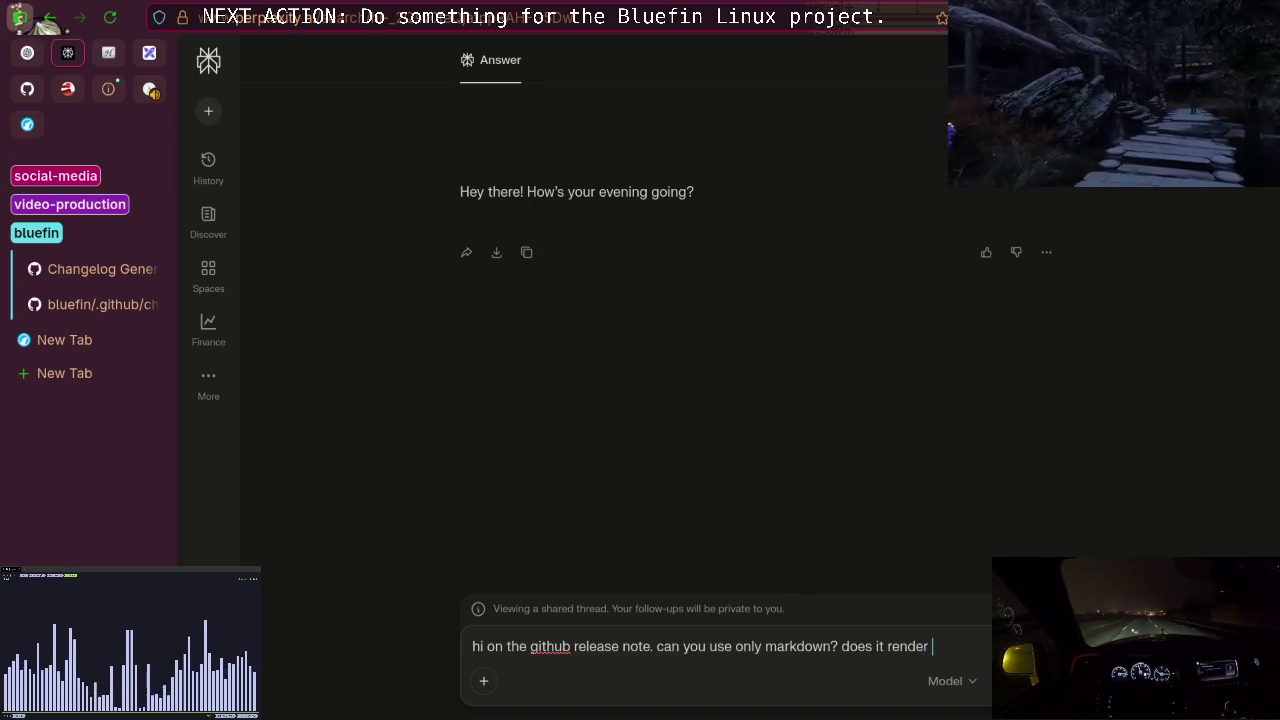
{"action": "type", "text": "only "}
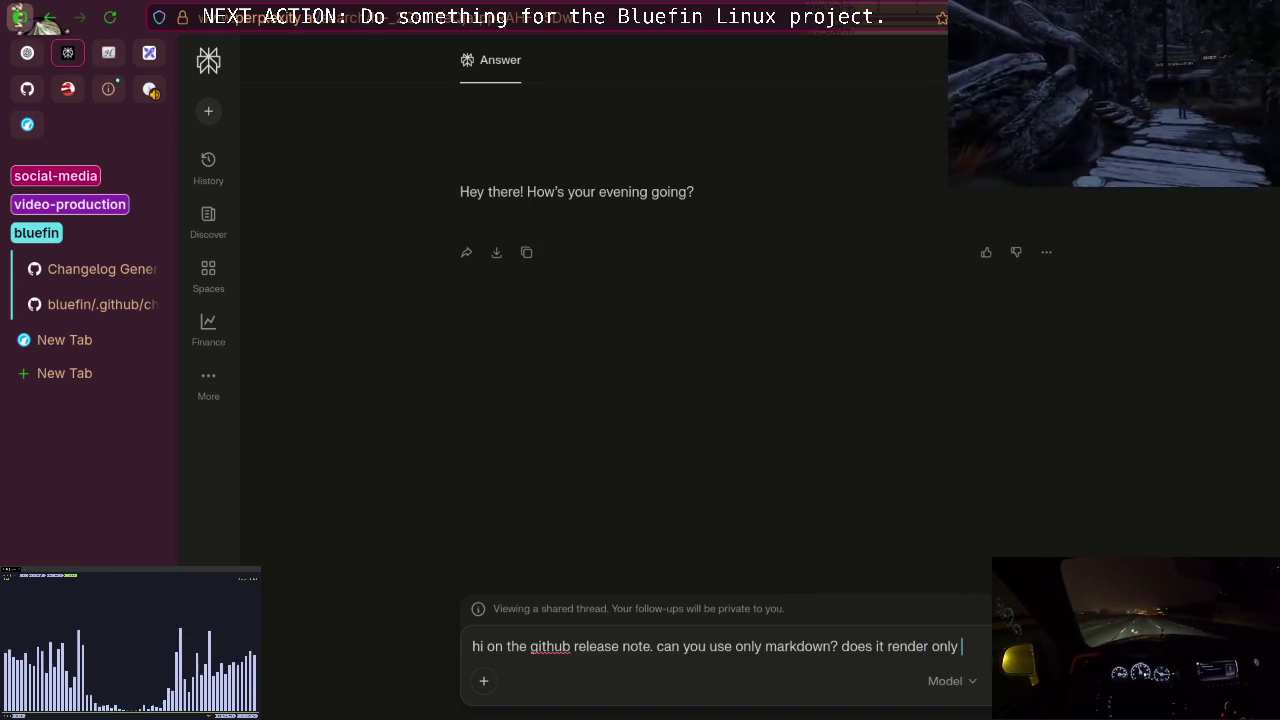
{"action": "type", "text": "this "}
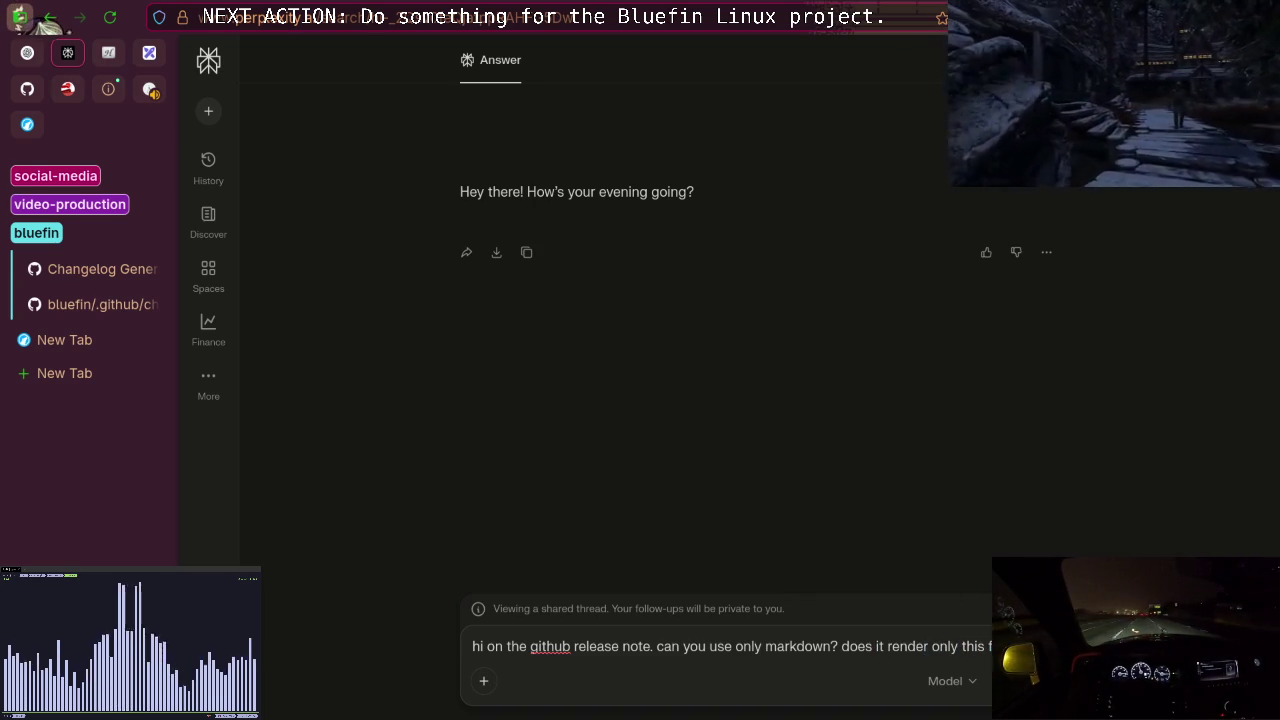
{"action": "type", "text": "f "}
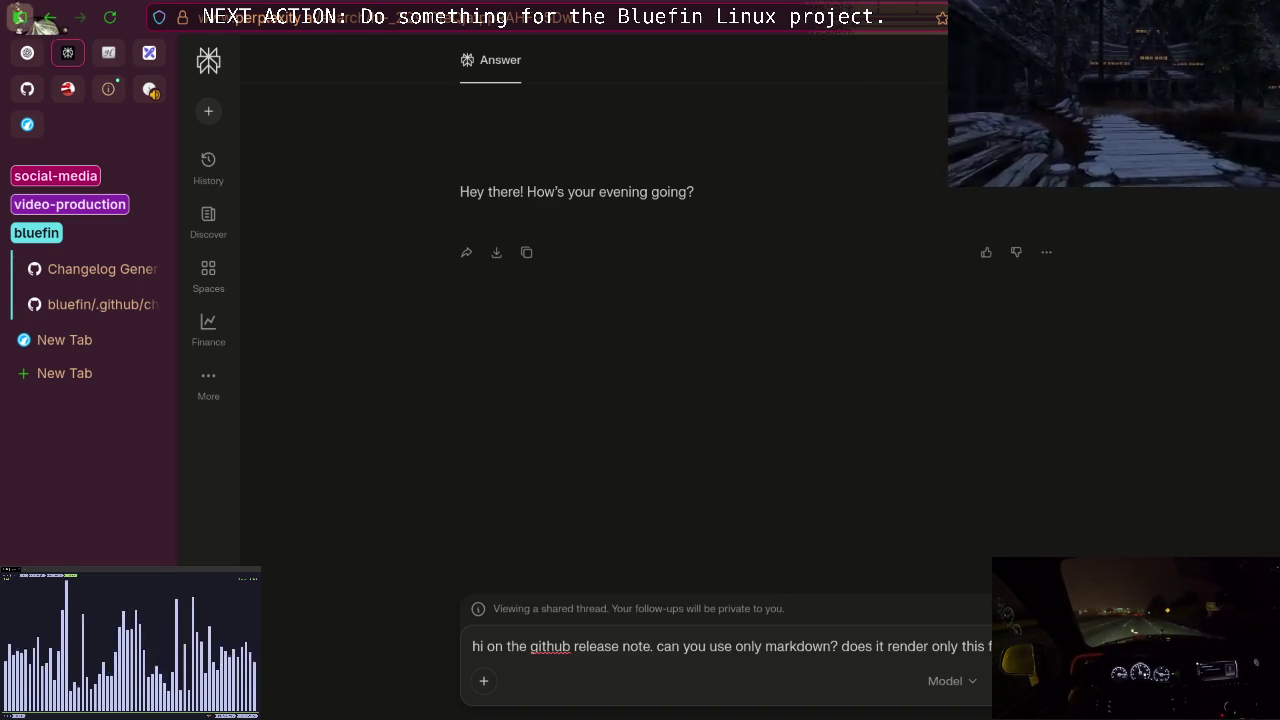
{"action": "type", "text": "causi"}
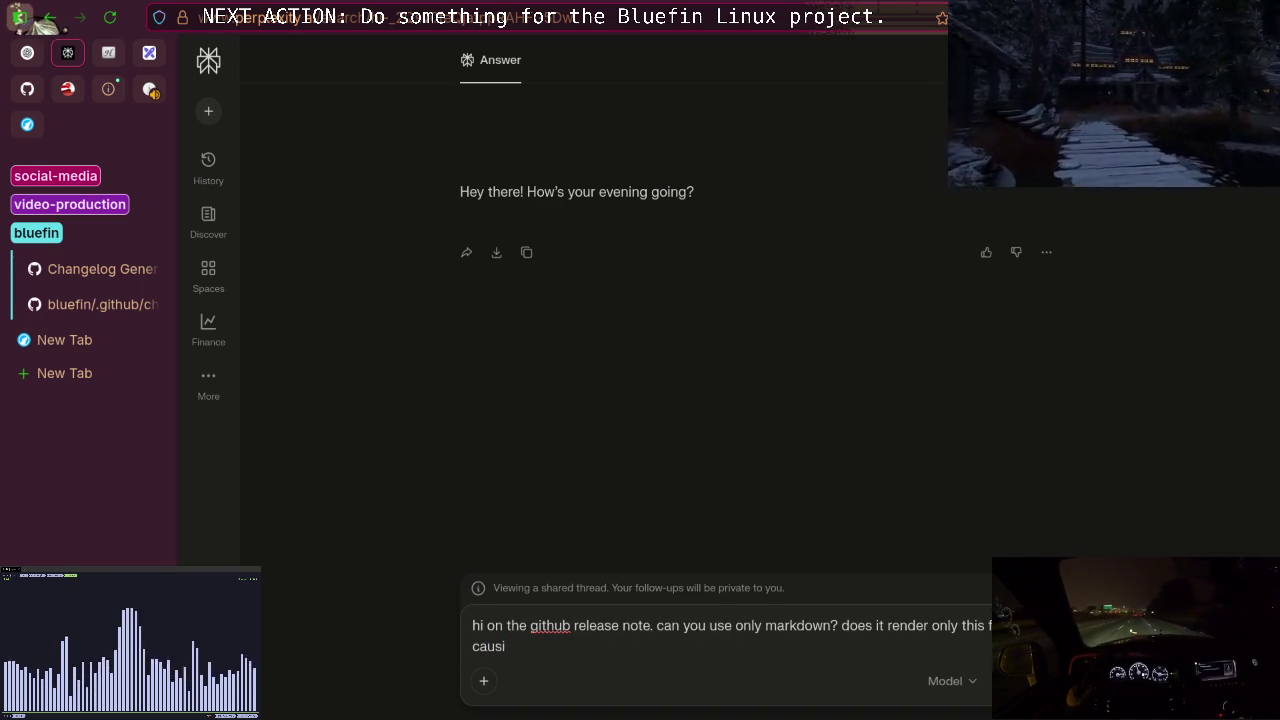
{"action": "key", "text": "BackSpace"}
{"action": "type", "text": "e I "}
{"action": "type", "text": "an"}
{"action": "key", "text": "BackSpace"}
{"action": "type", "text": "m lo"}
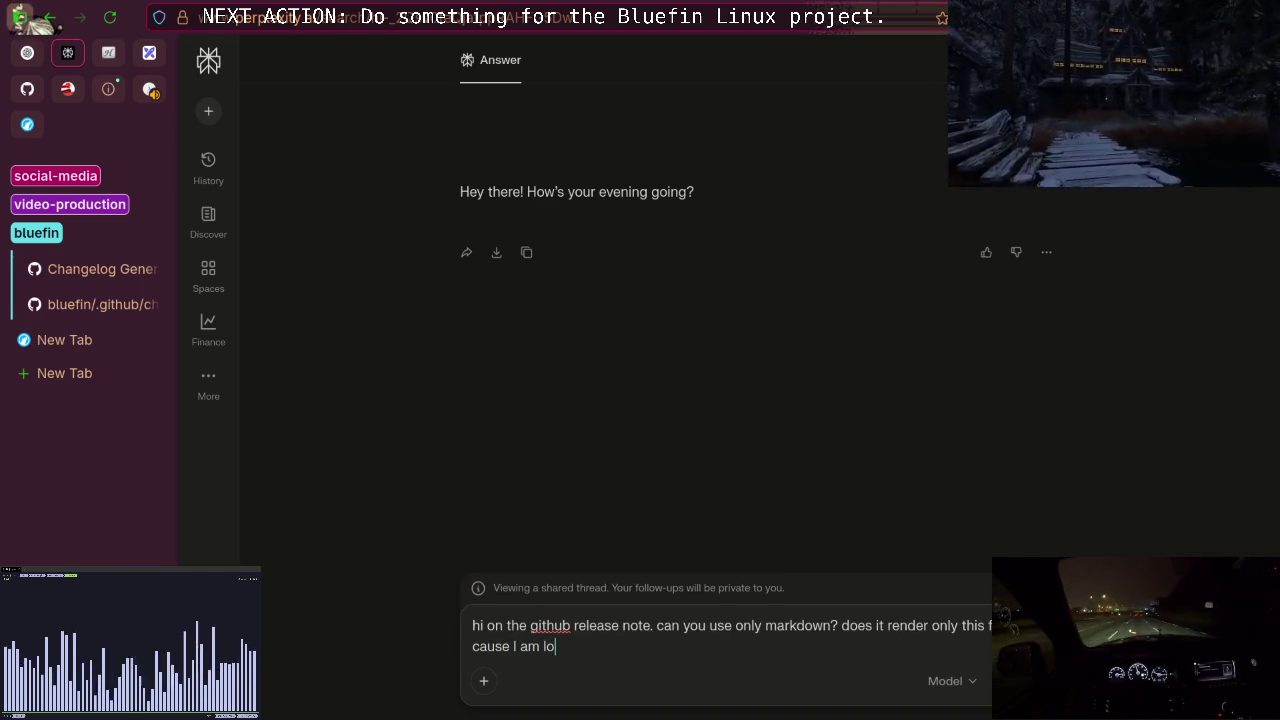
{"action": "type", "text": "oking "}
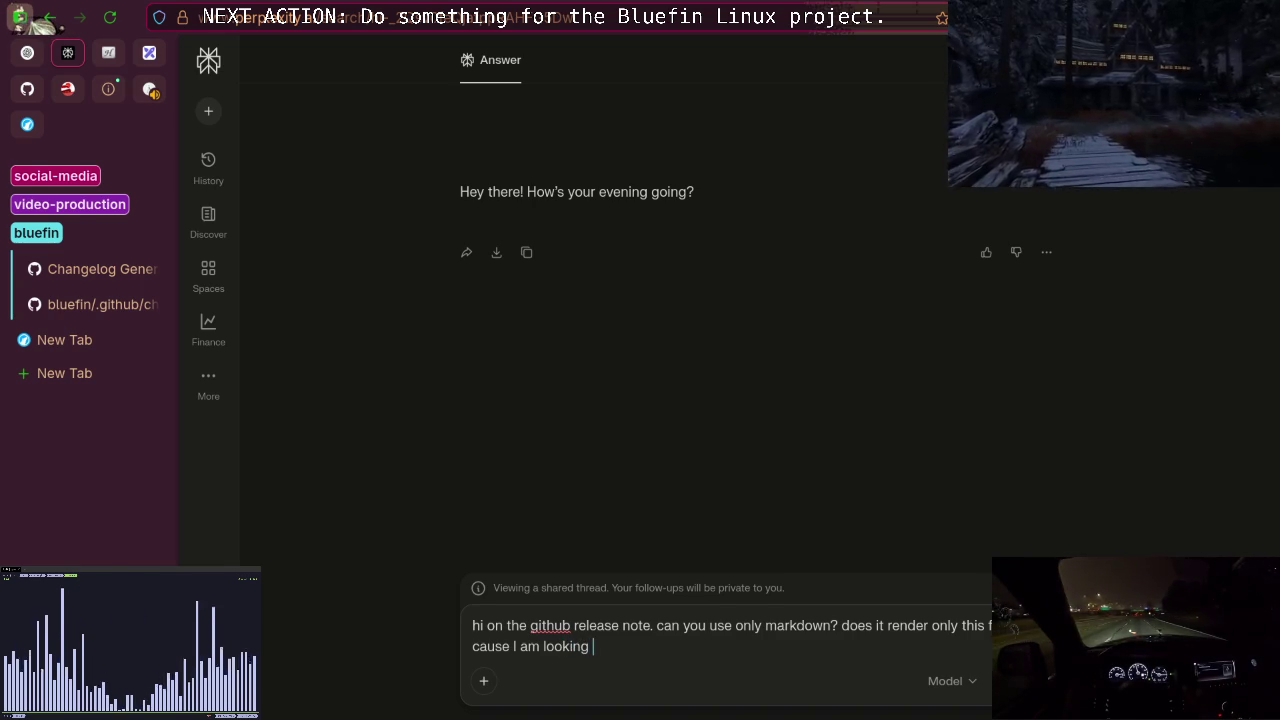
{"action": "type", "text": "for a tool to"}
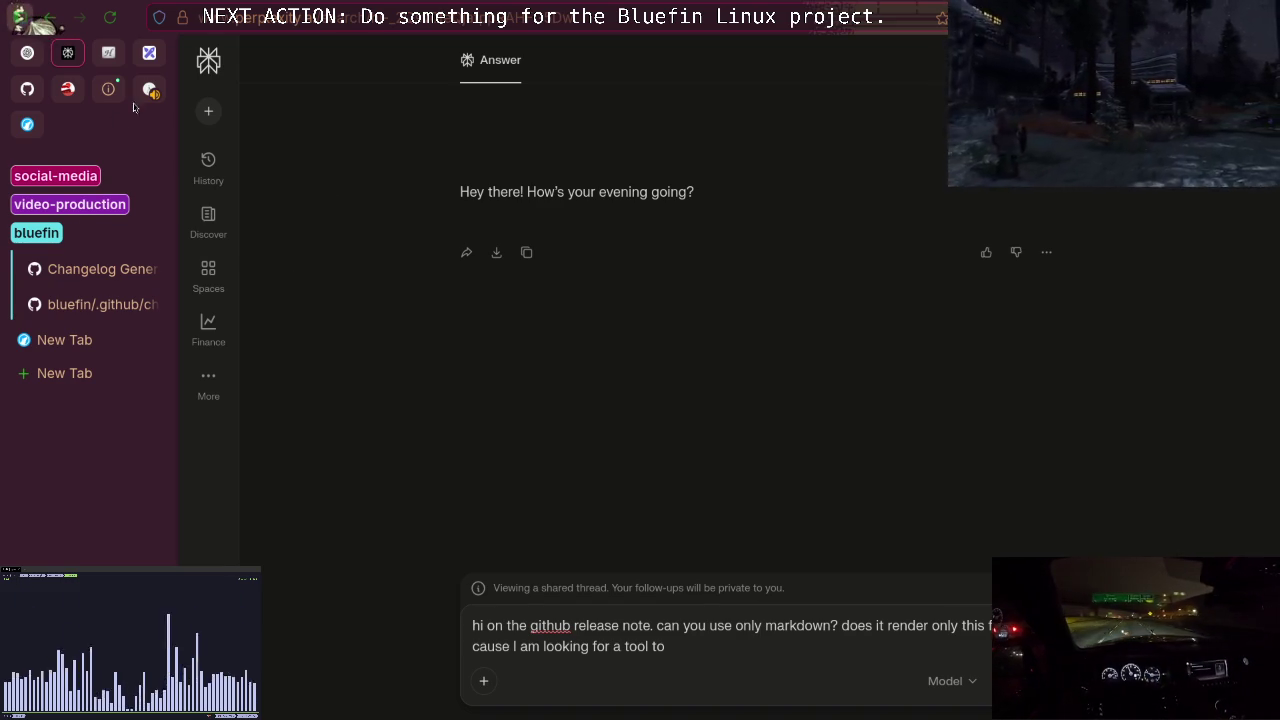
Glance at the music video tab, come back to Perplexity, and resume at the question's end.
{"action": "left_click", "coordinate": [148, 92]}
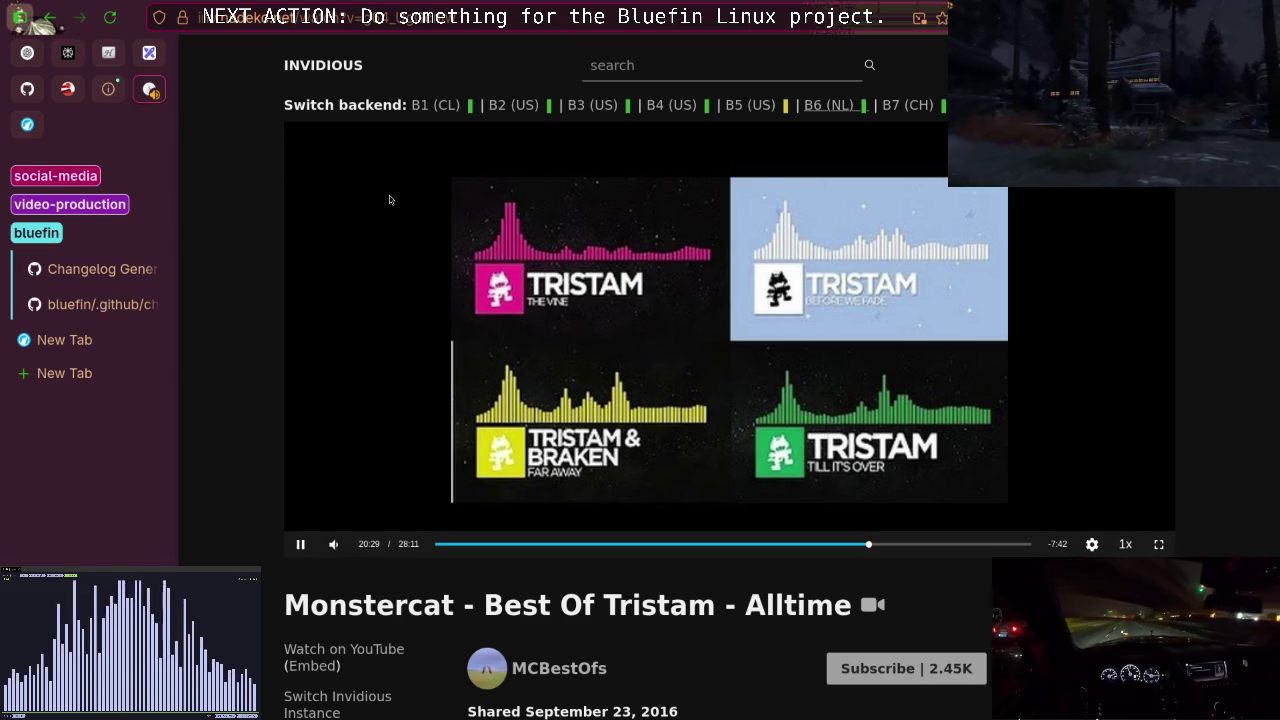
{"action": "left_click", "coordinate": [68, 52]}
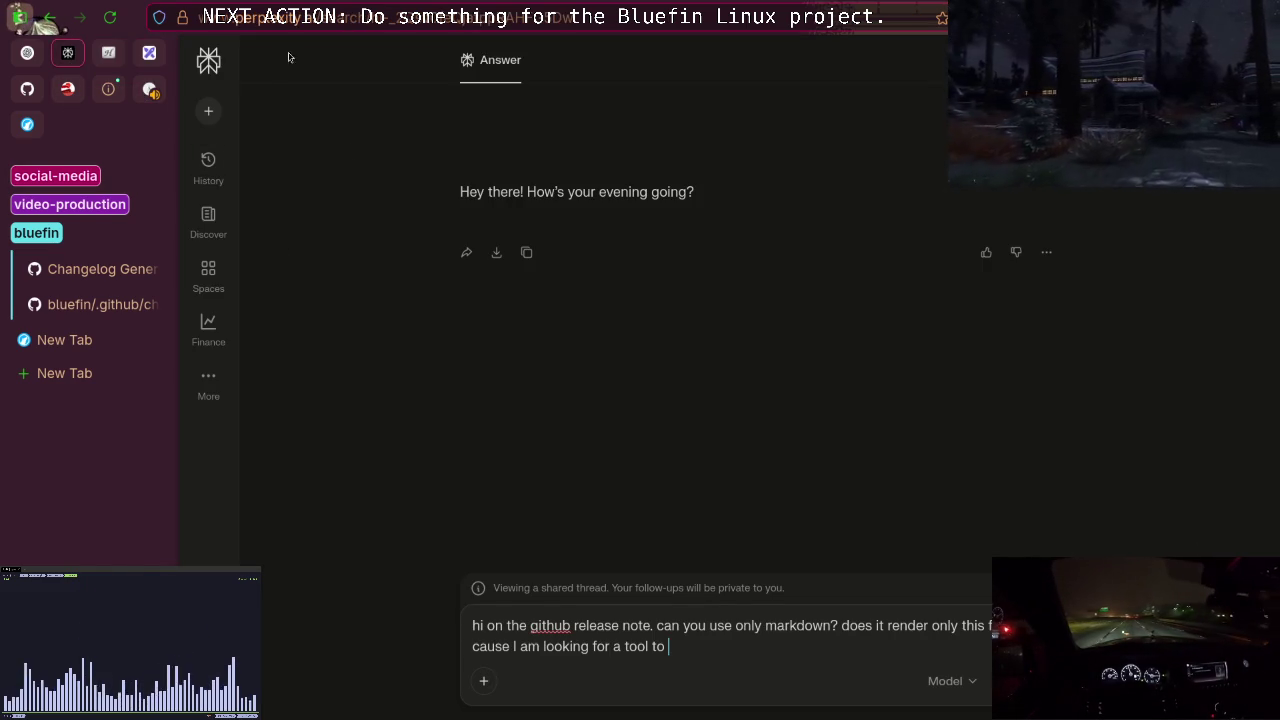
{"action": "left_click", "coordinate": [312, 18]}
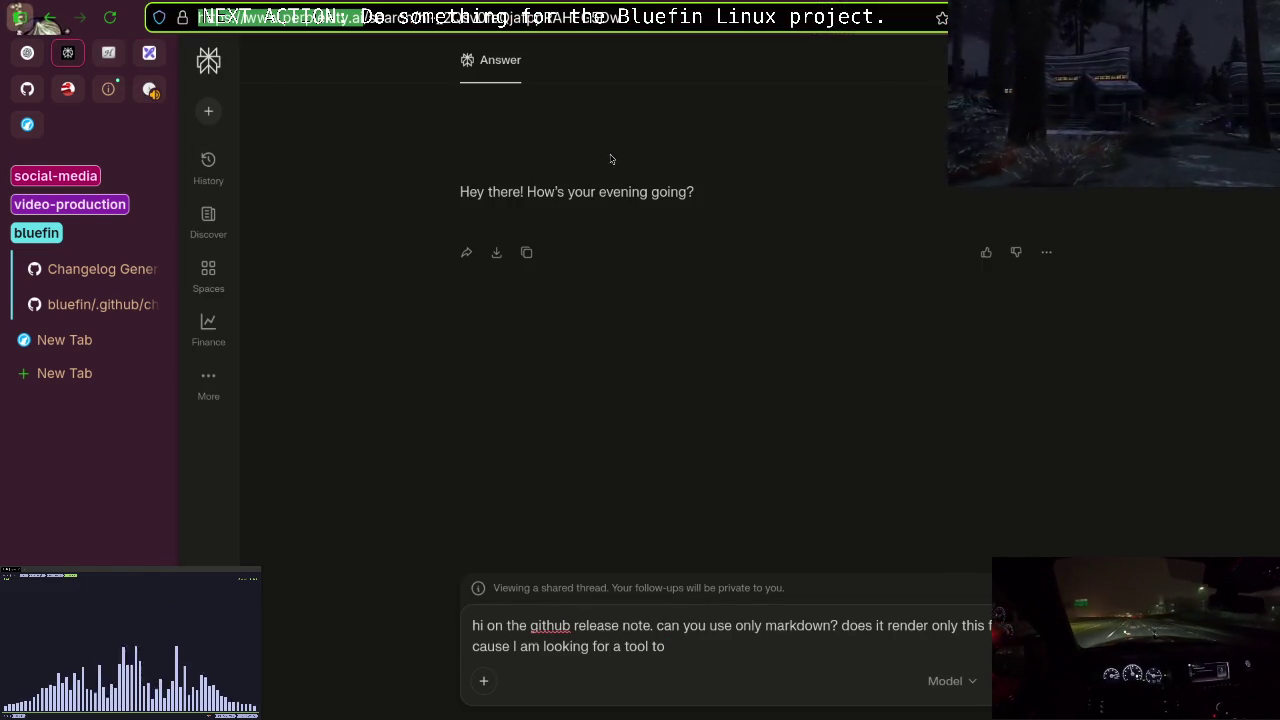
{"action": "key", "text": "Escape"}
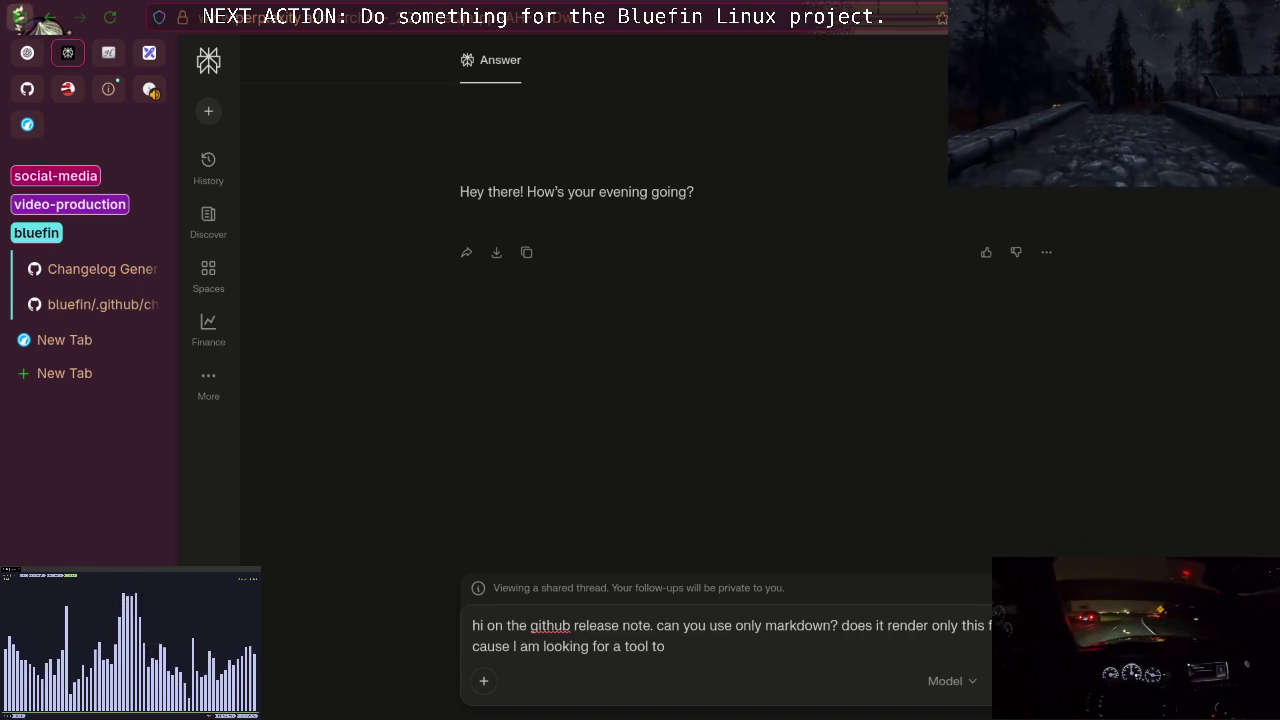
{"action": "left_click", "coordinate": [718, 646]}
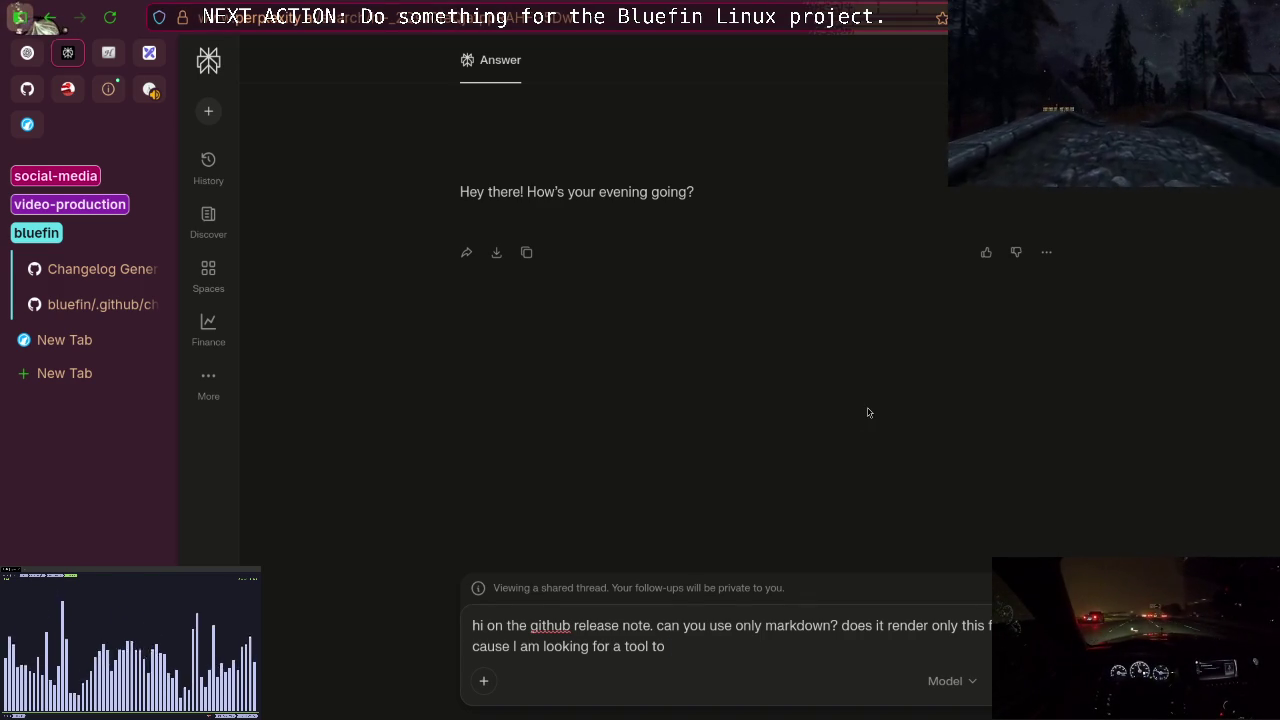
Finish the question about automating releases with a script that assembles a .md file, and submit it.
{"action": "type", "text": " automat"}
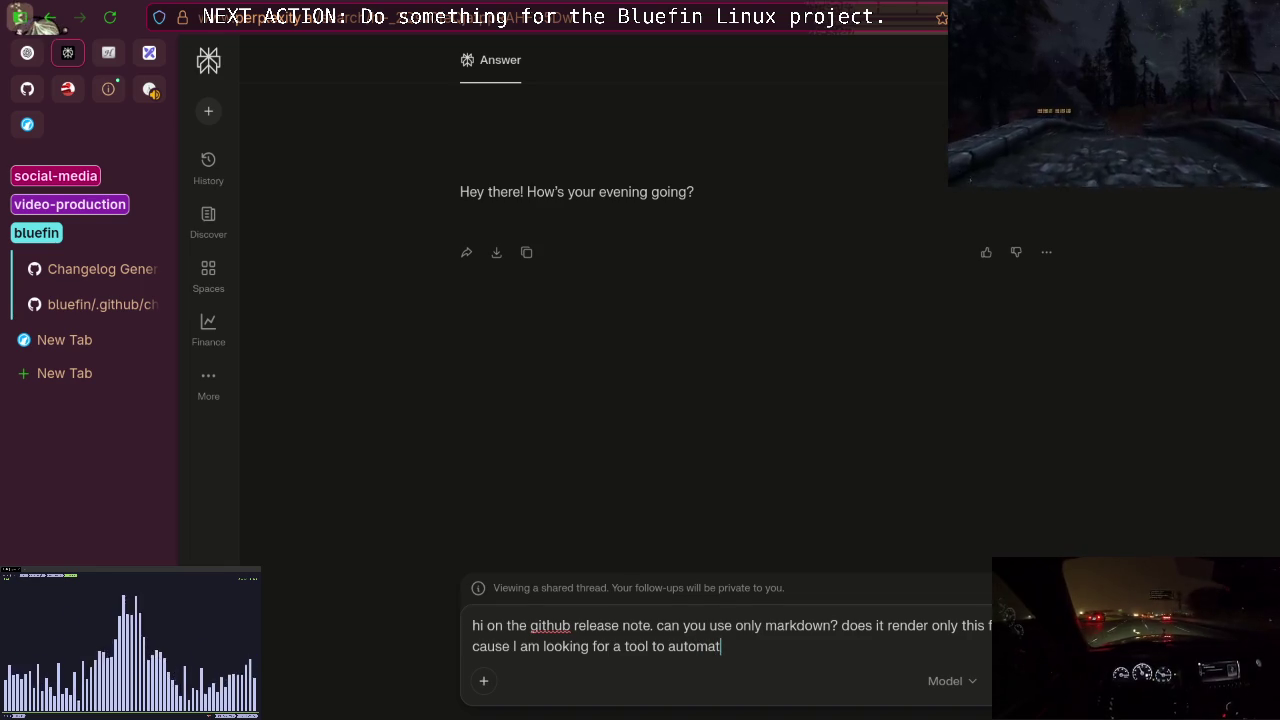
{"action": "type", "text": "e the releaes"}
{"action": "key", "text": "BackSpace"}
{"action": "key", "text": "BackSpace"}
{"action": "type", "text": "se process."}
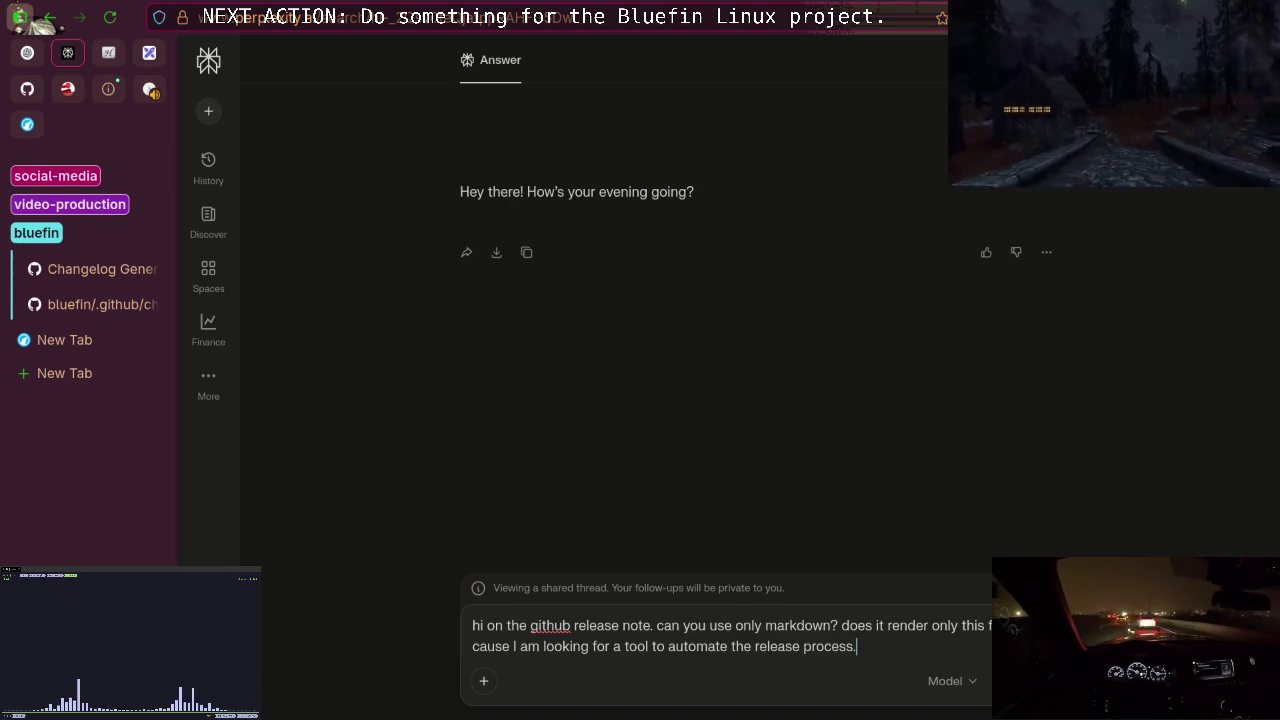
{"action": "type", "text": " right now I have a \""}
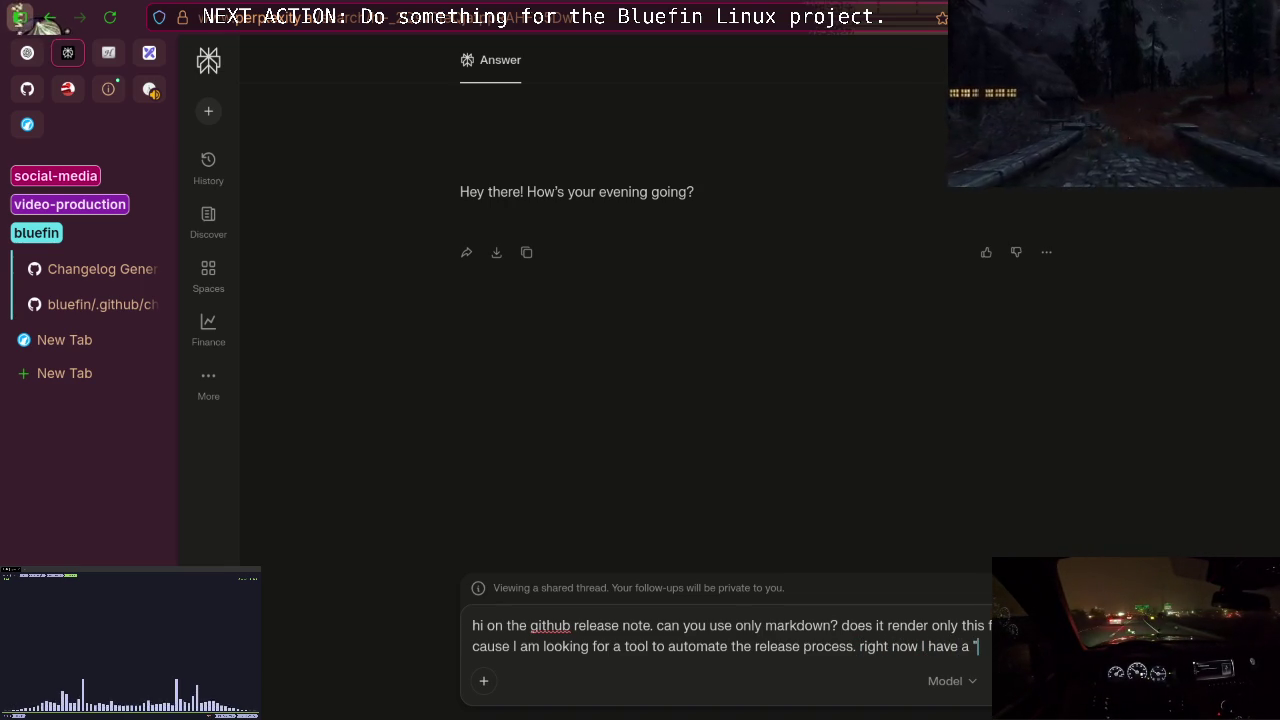
{"action": "type", "text": "jak"}
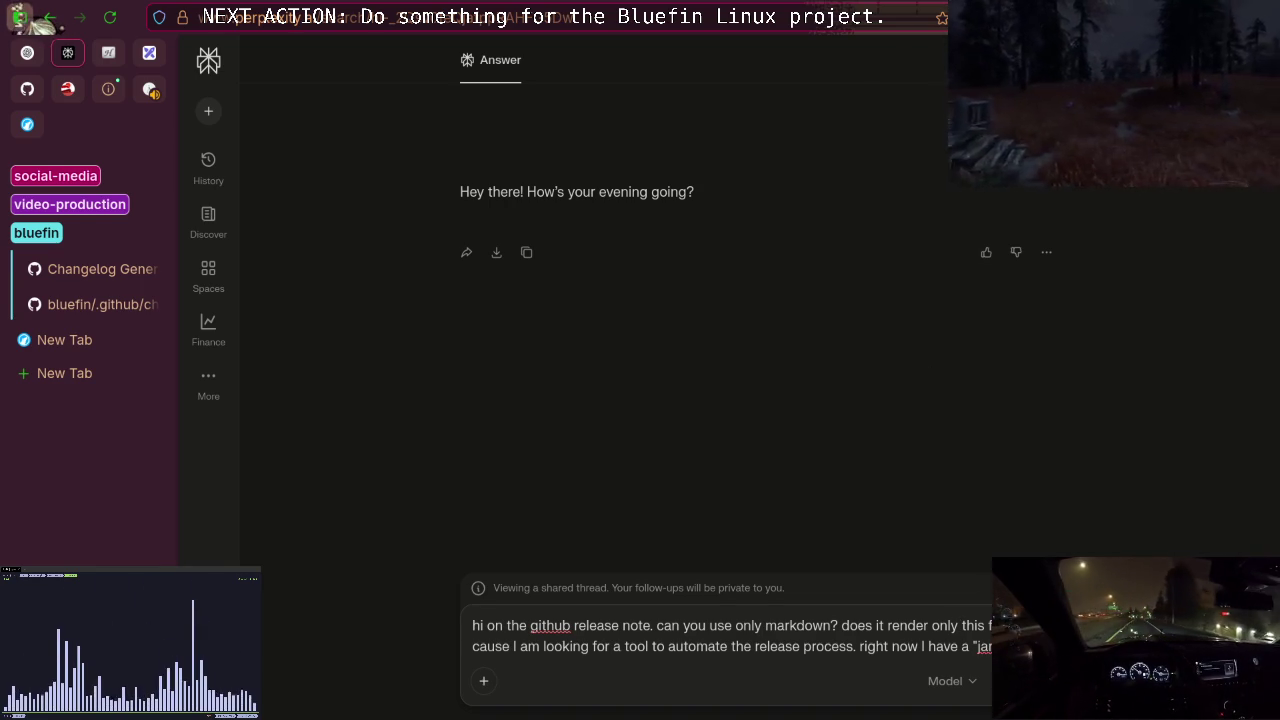
{"action": "type", "text": "sript"}
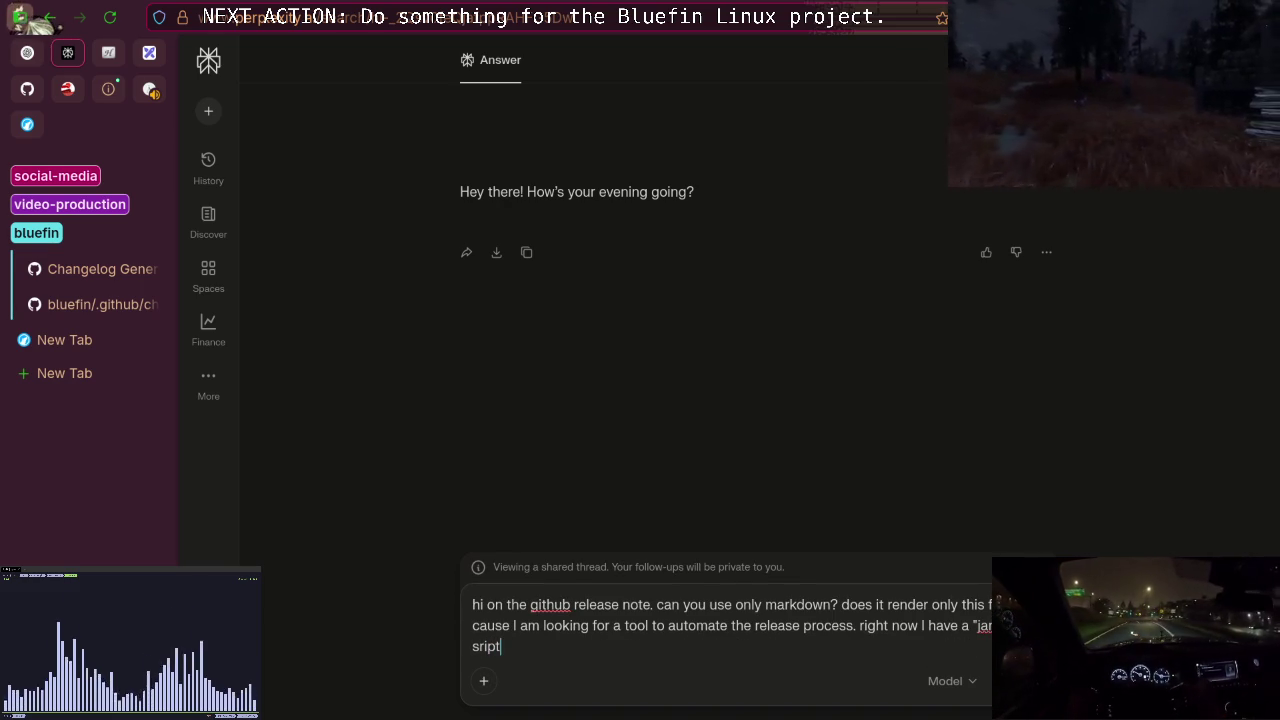
{"action": "key", "text": "Left"}
{"action": "key", "text": "Left"}
{"action": "key", "text": "Left"}
{"action": "type", "text": "c"}
{"action": "key", "text": "End"}
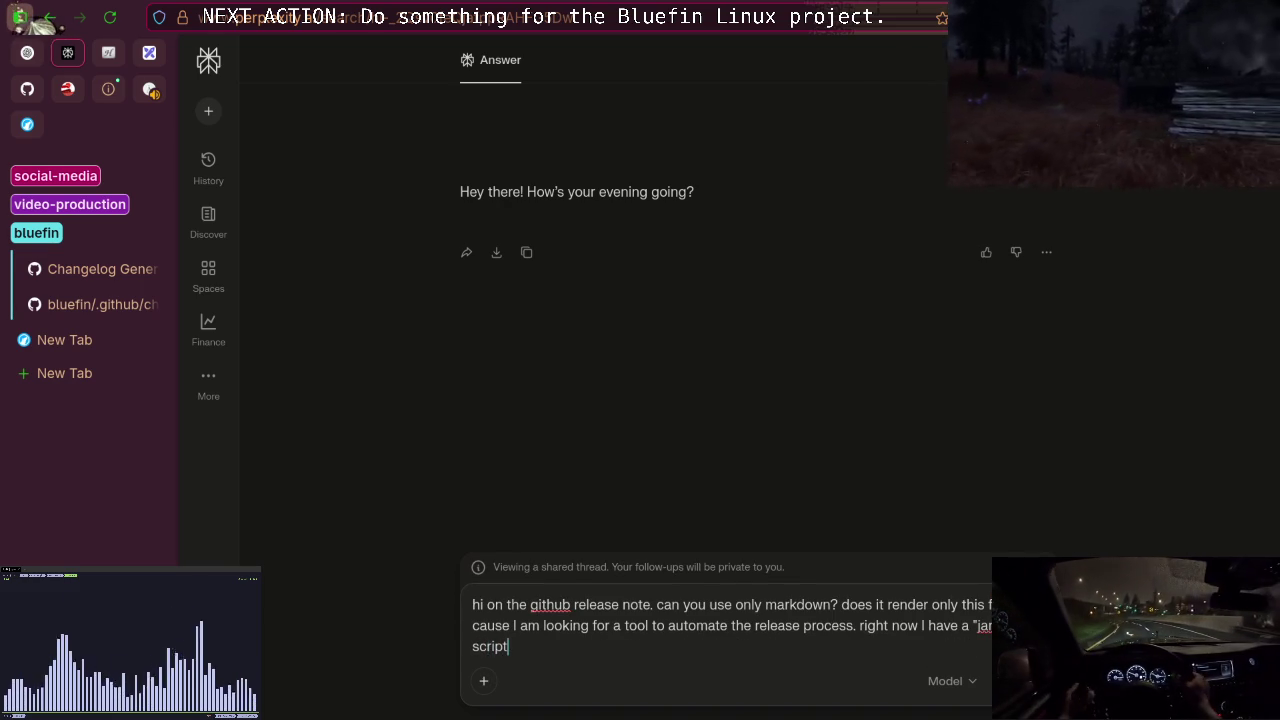
{"action": "type", "text": "which will "}
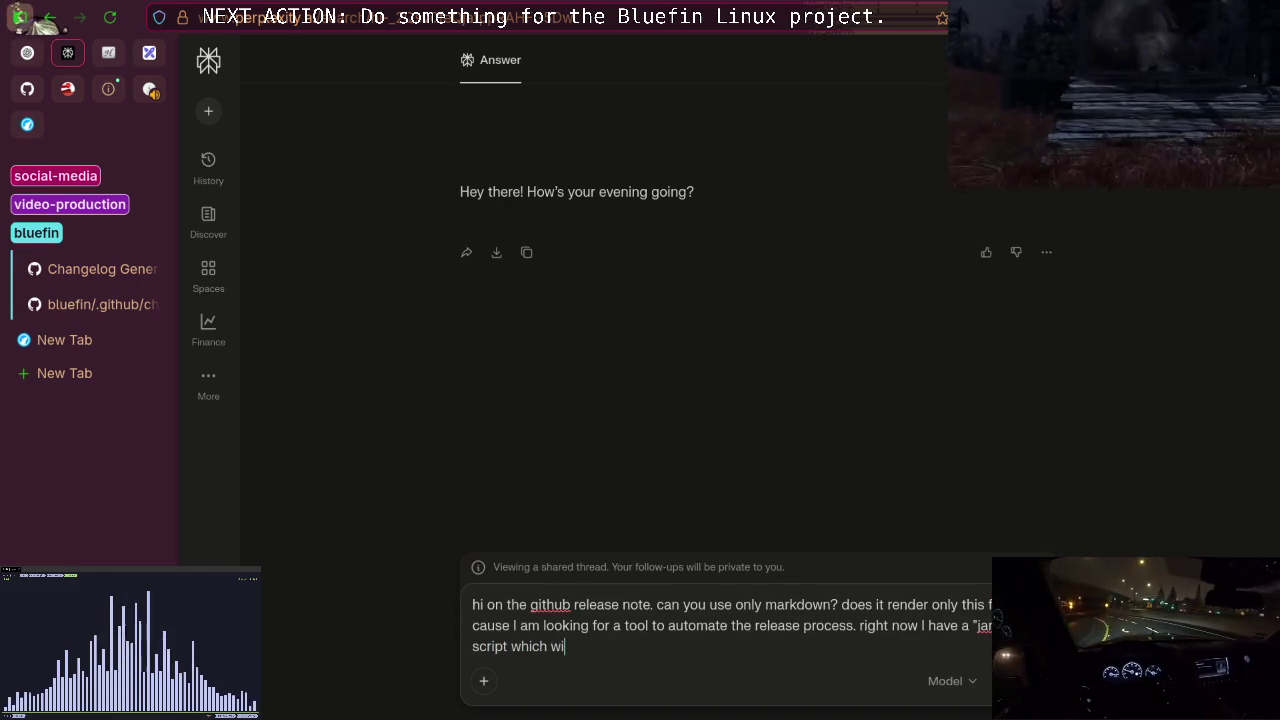
{"action": "type", "text": "ass"}
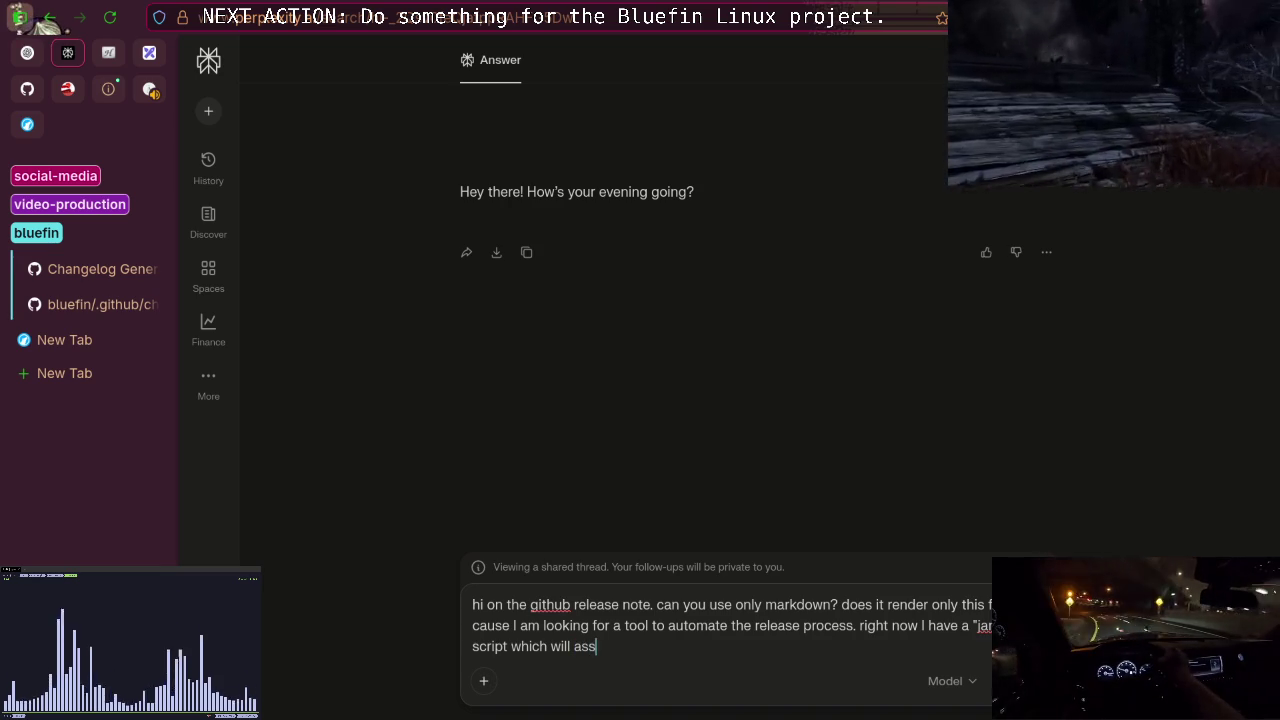
{"action": "type", "text": "emble"}
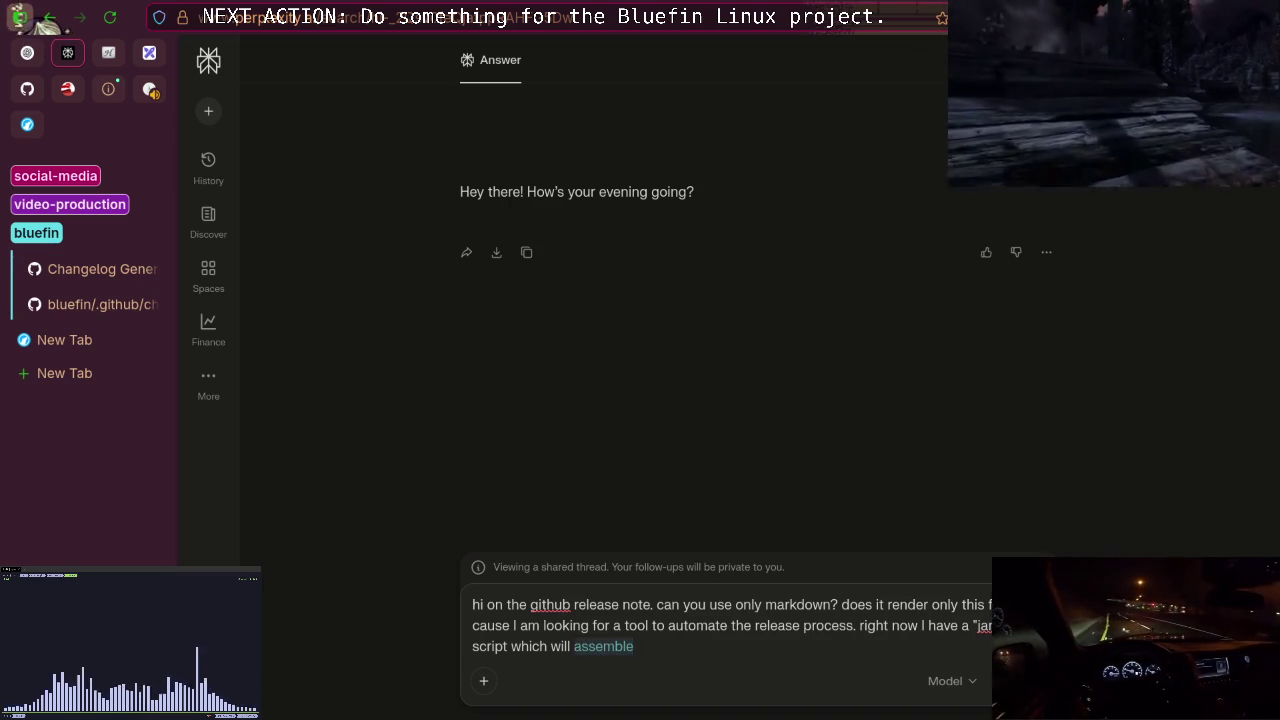
{"action": "type", "text": " to"}
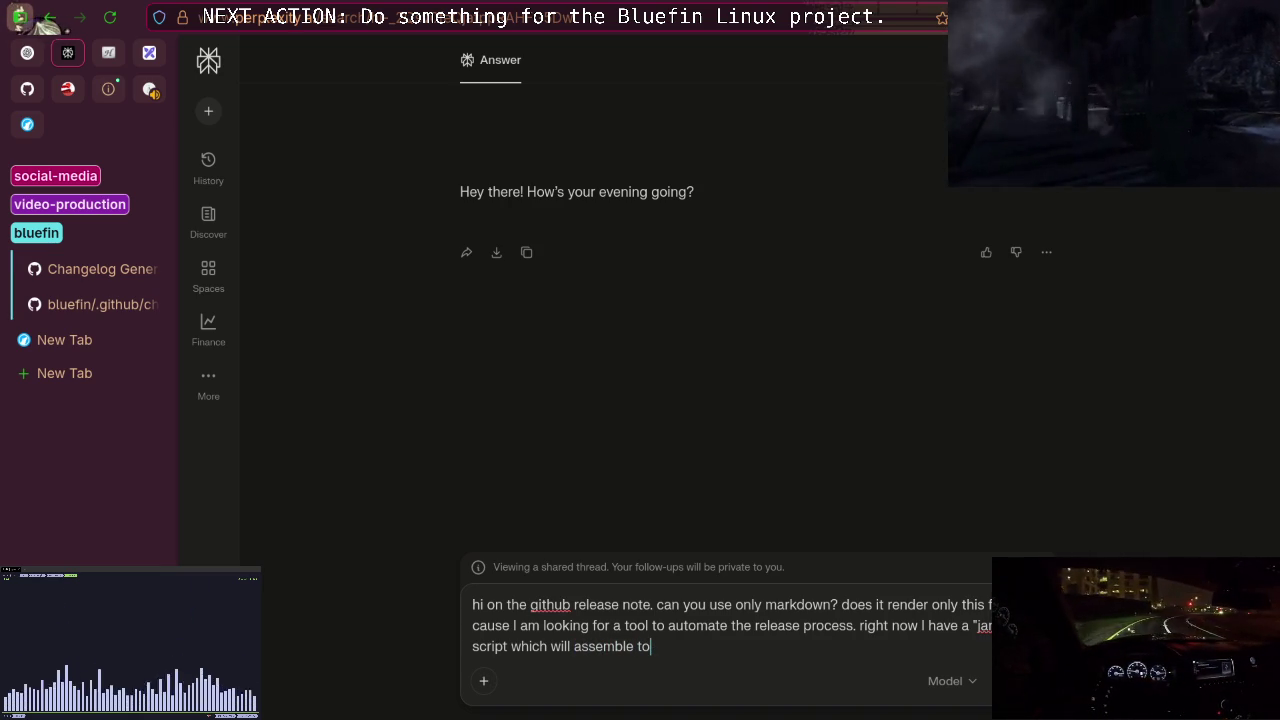
{"action": "type", "text": "gether a m"}
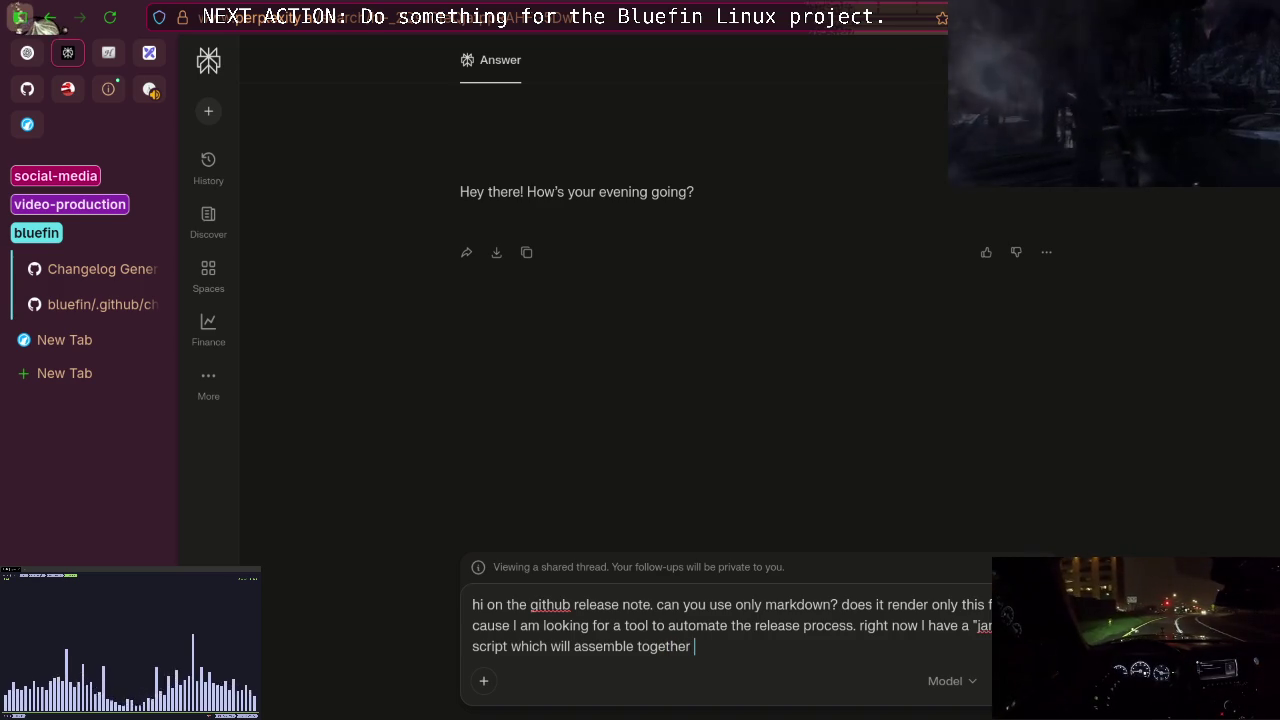
{"action": "key", "text": "BackSpace"}
{"action": "type", "text": "."}
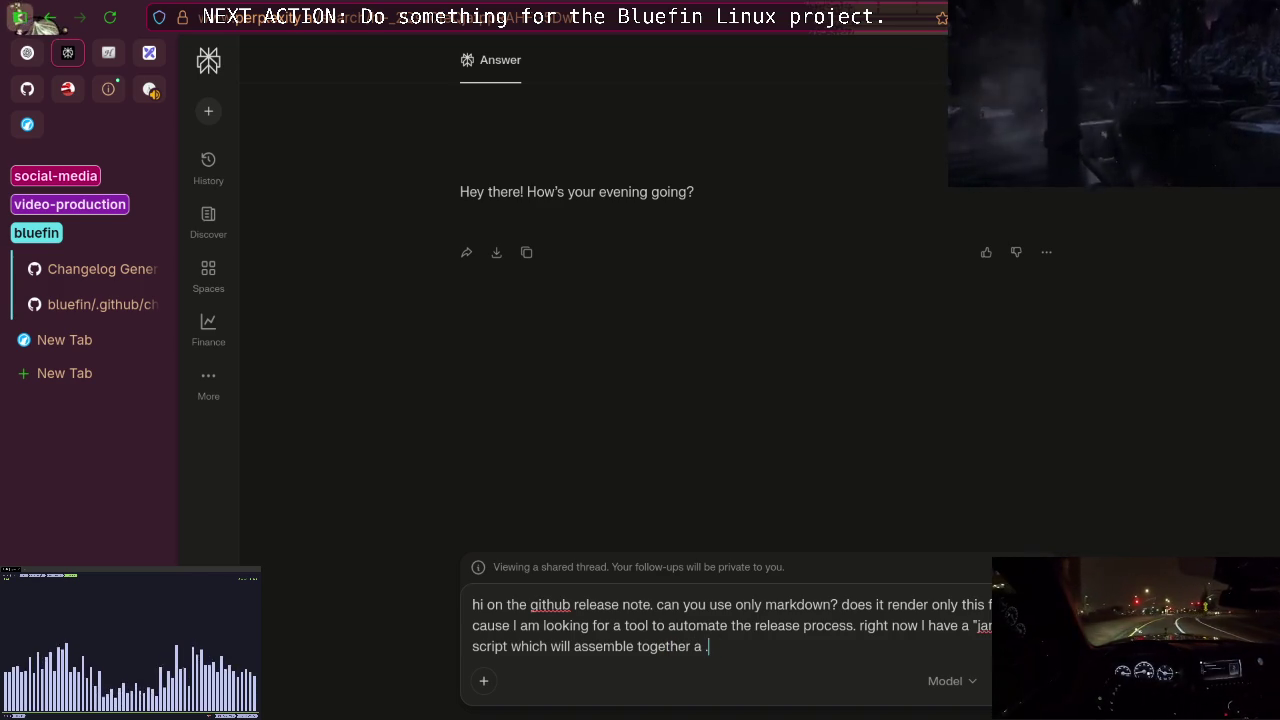
{"action": "type", "text": "md file..."}
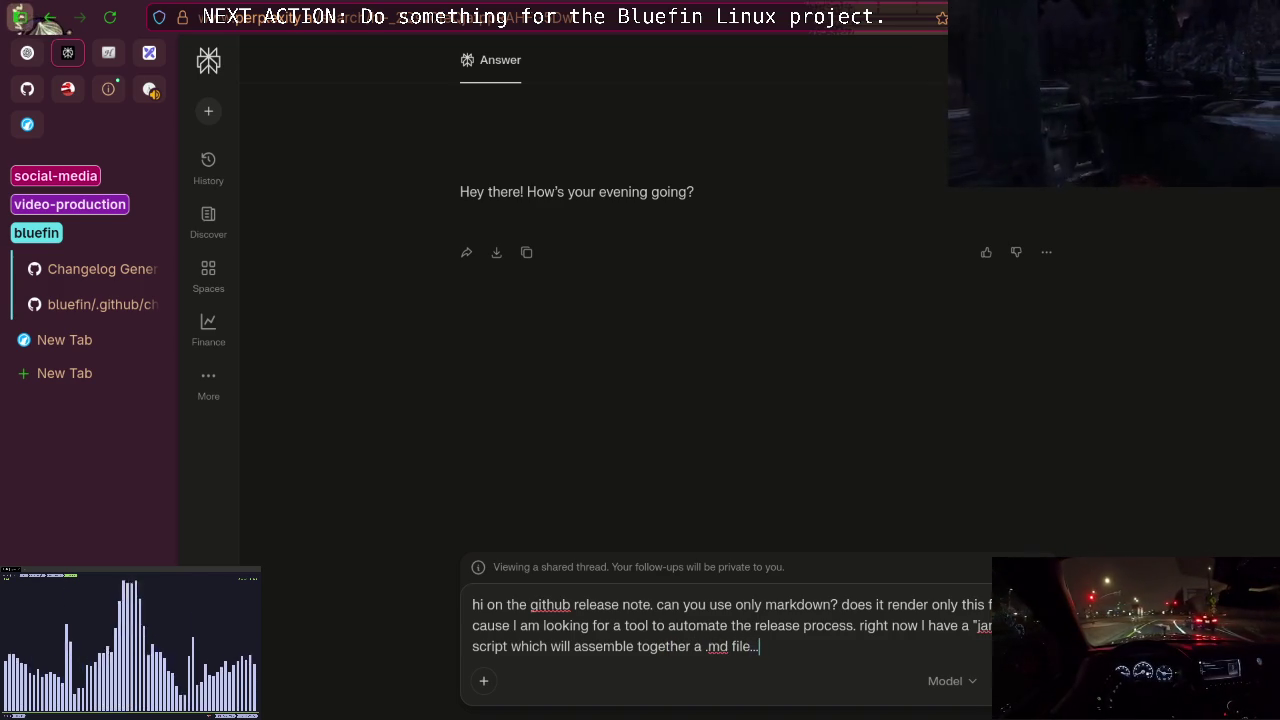
{"action": "key", "text": "Return"}
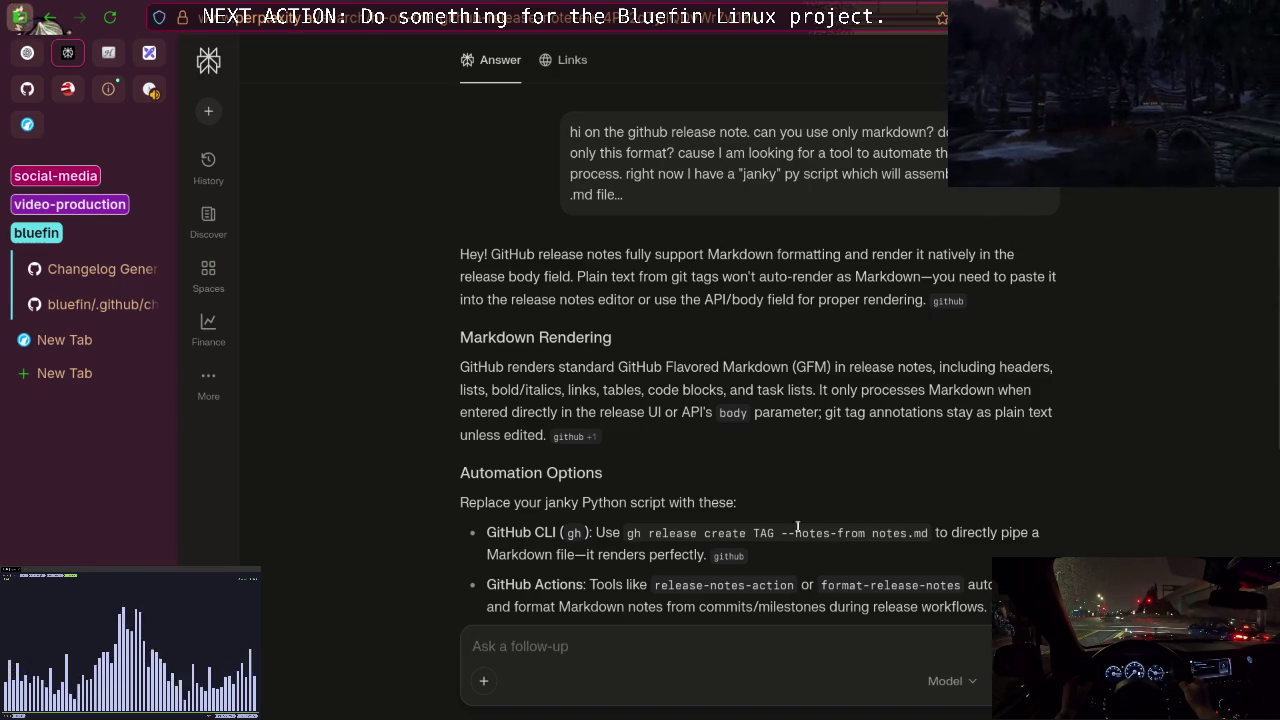
Highlight 'GFM' in the answer, read down through Automation Options, and focus the follow-up box.
{"action": "left_click_drag", "start_coordinate": [692, 367], "coordinate": [462, 367]}
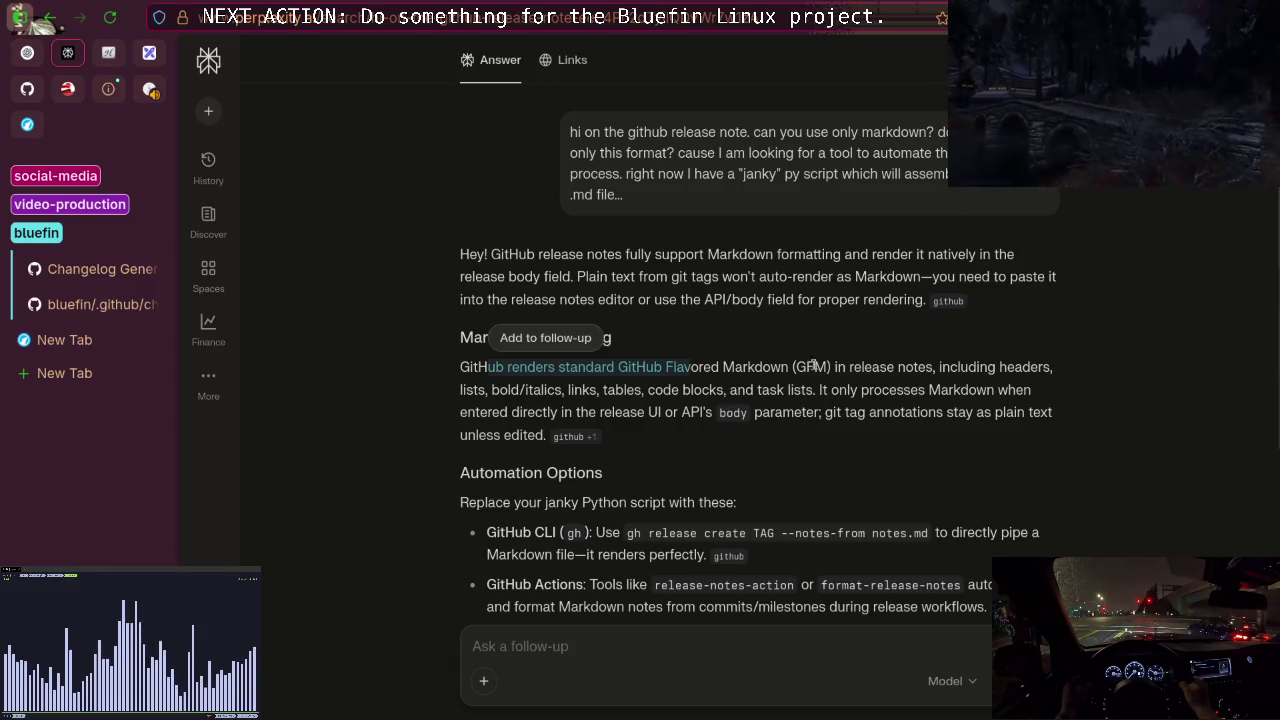
{"action": "double_click", "coordinate": [811, 367]}
{"action": "scroll", "coordinate": [546, 398], "scroll_direction": "down", "scroll_amount": 2}
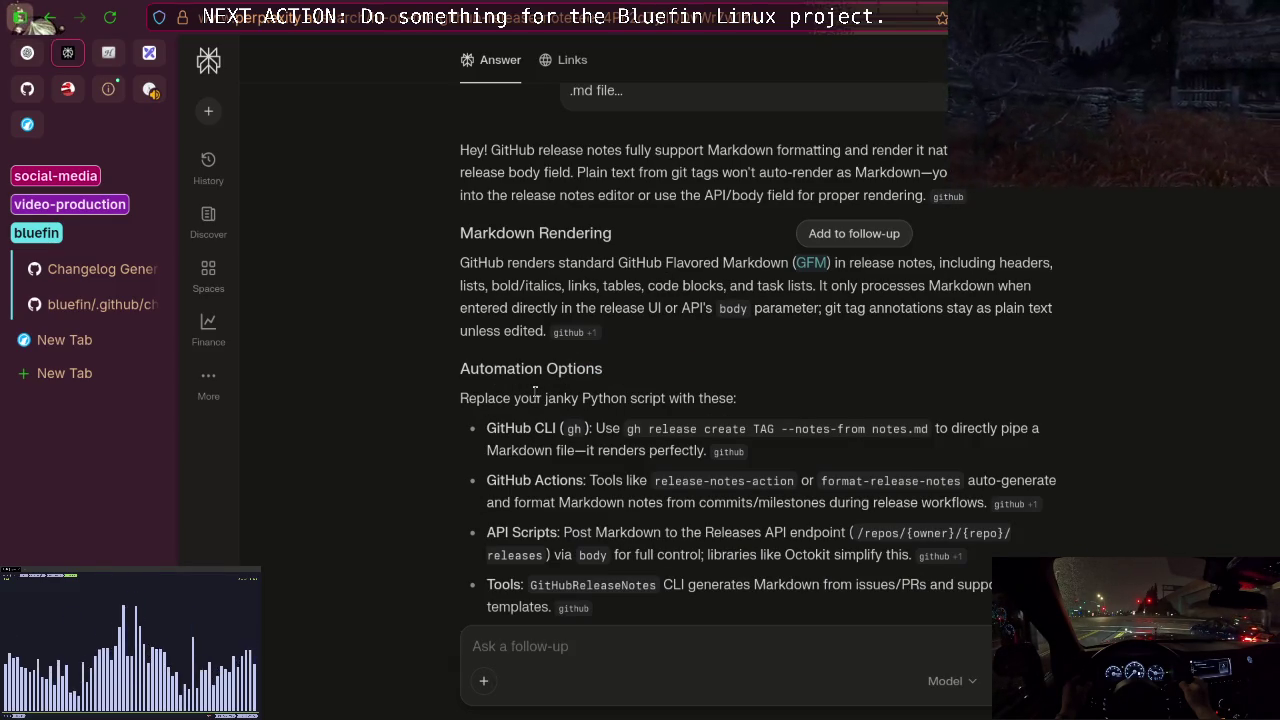
{"action": "scroll", "coordinate": [535, 392], "scroll_direction": "down", "scroll_amount": 2}
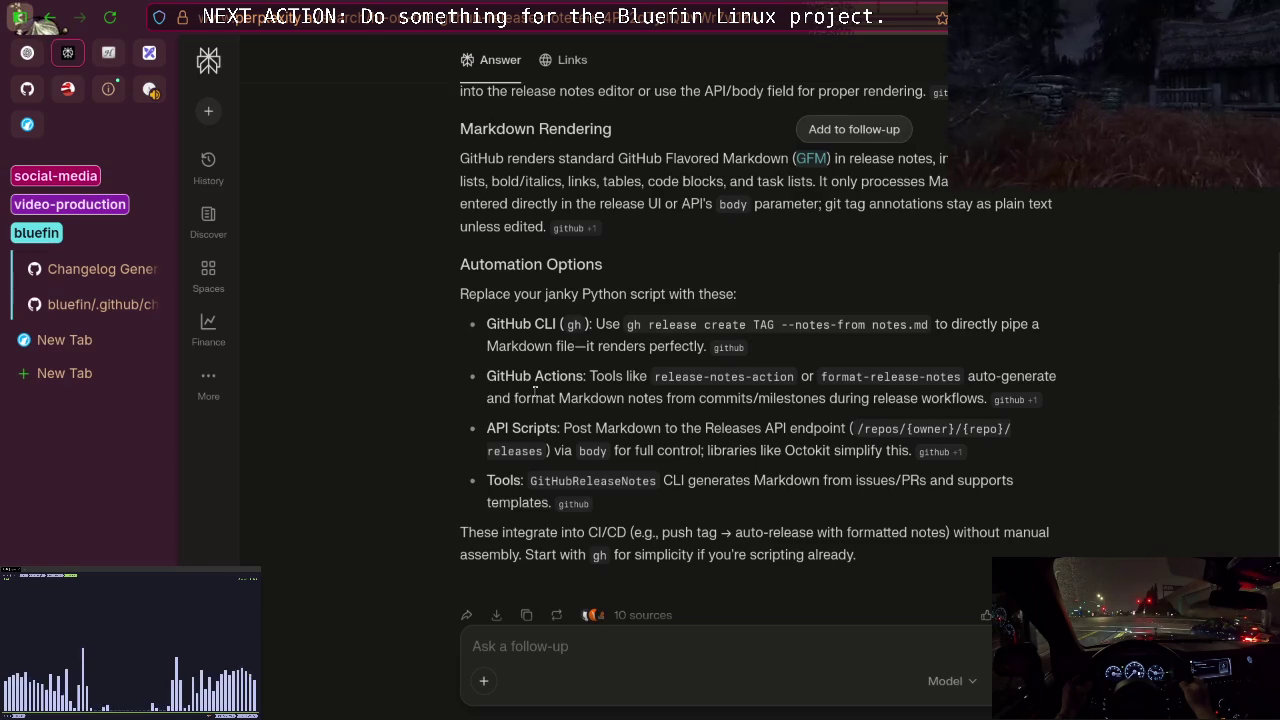
{"action": "left_click", "coordinate": [565, 650]}
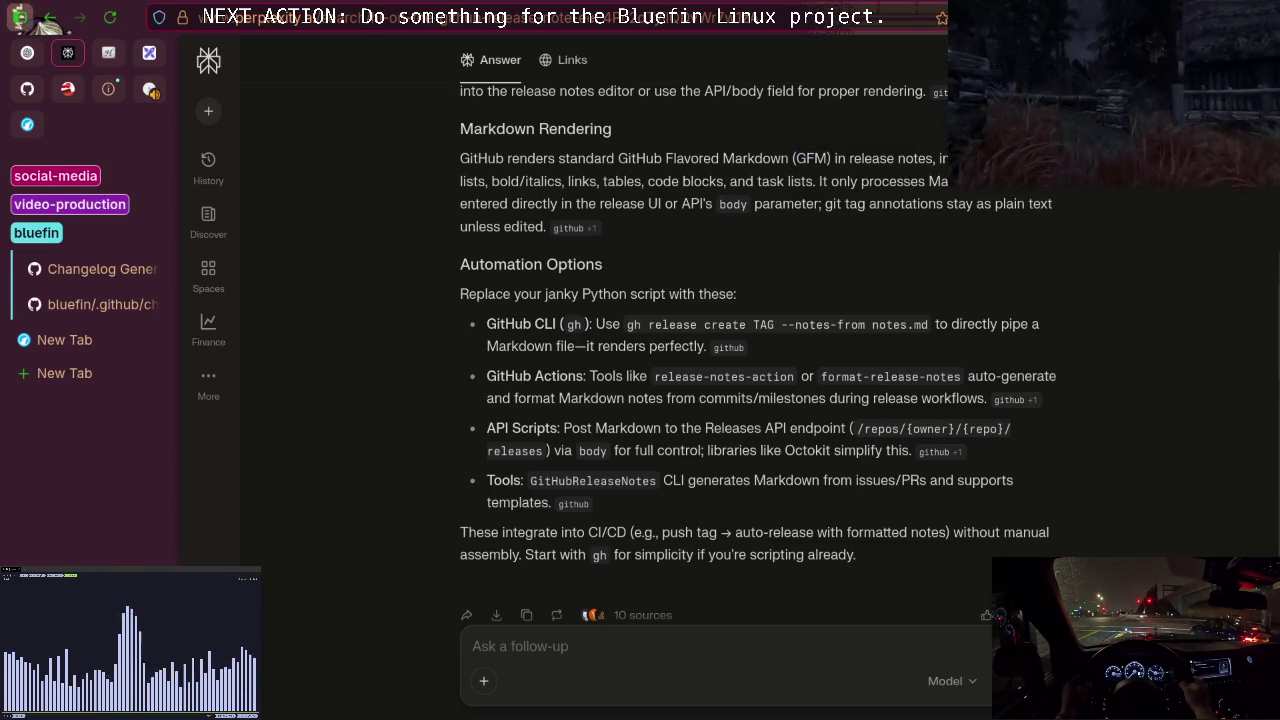
Ask 'but it is only markdown? no org mode or asciidoc or any other markup?'.
{"action": "type", "text": "but "}
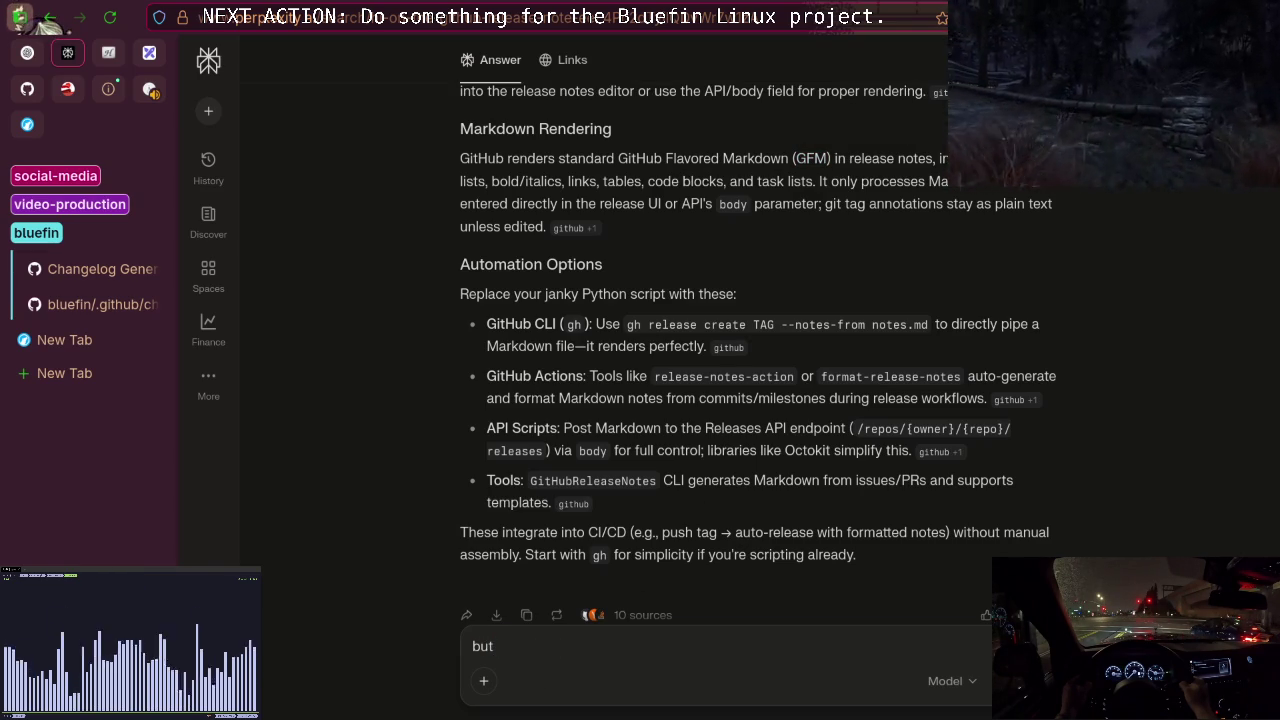
{"action": "type", "text": "it is "}
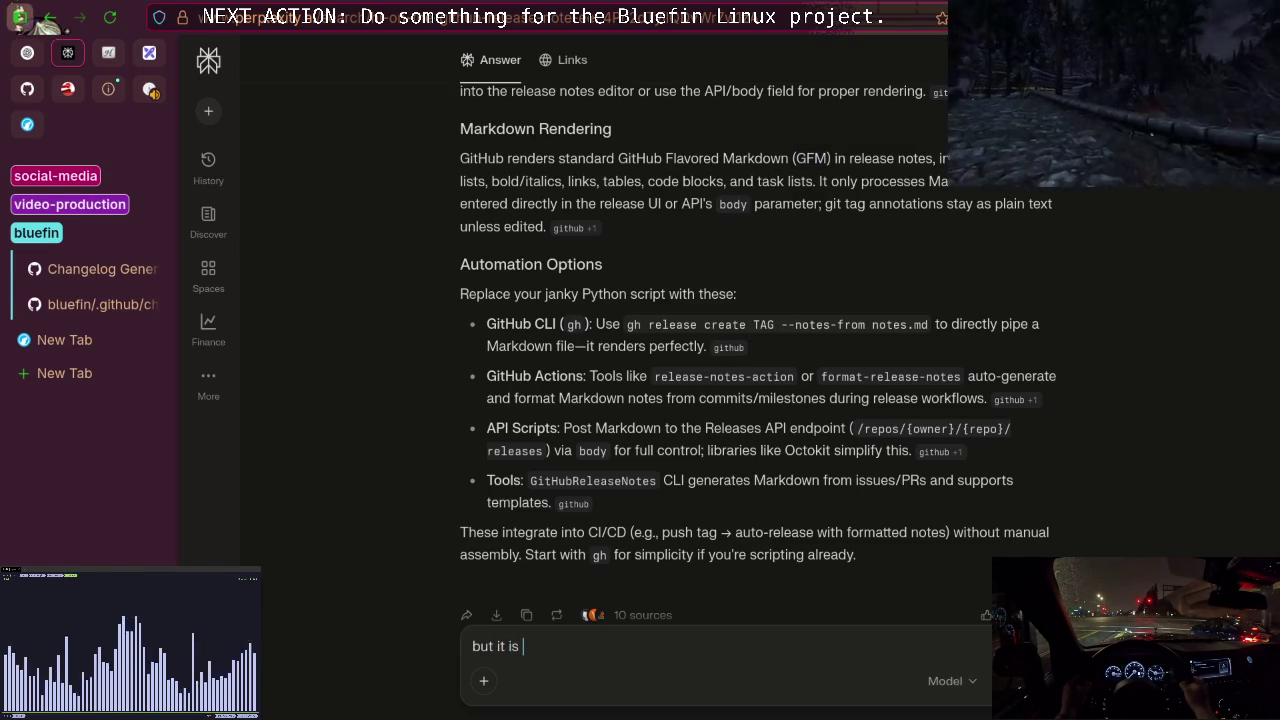
{"action": "type", "text": "only ma"}
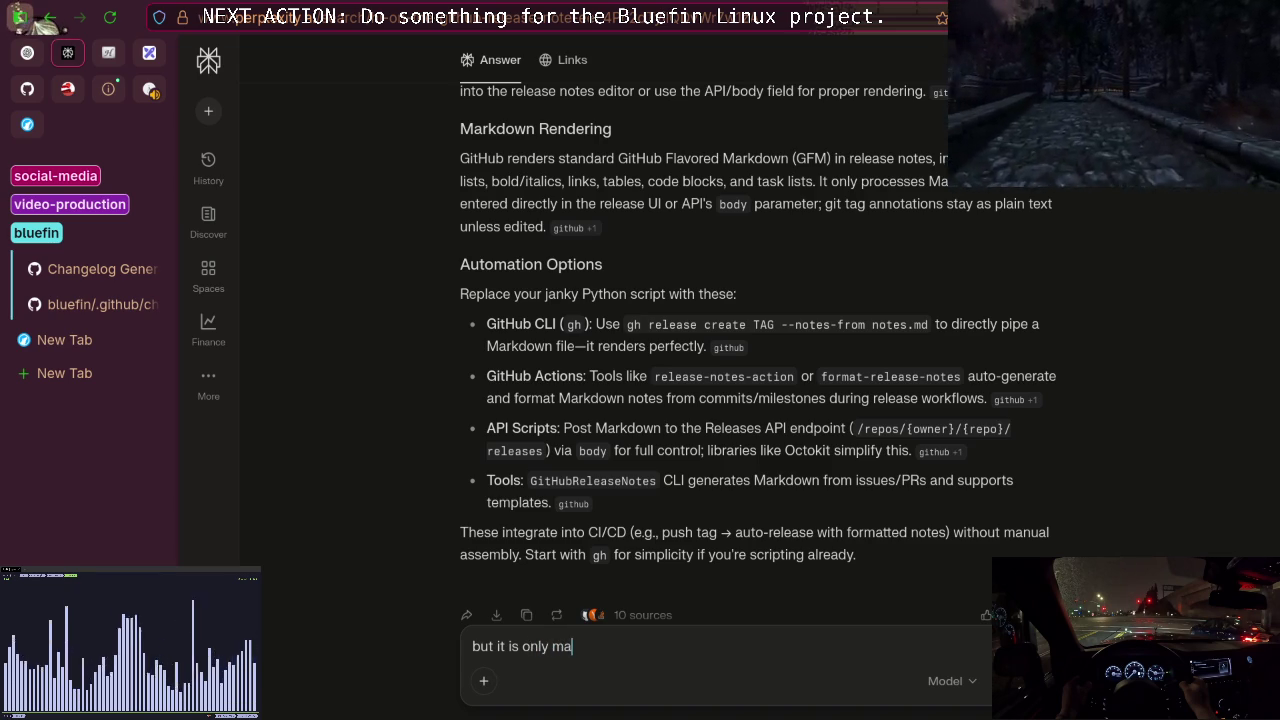
{"action": "type", "text": "rkdown"}
{"action": "key", "text": "BackSpace"}
{"action": "type", "text": "n? no "}
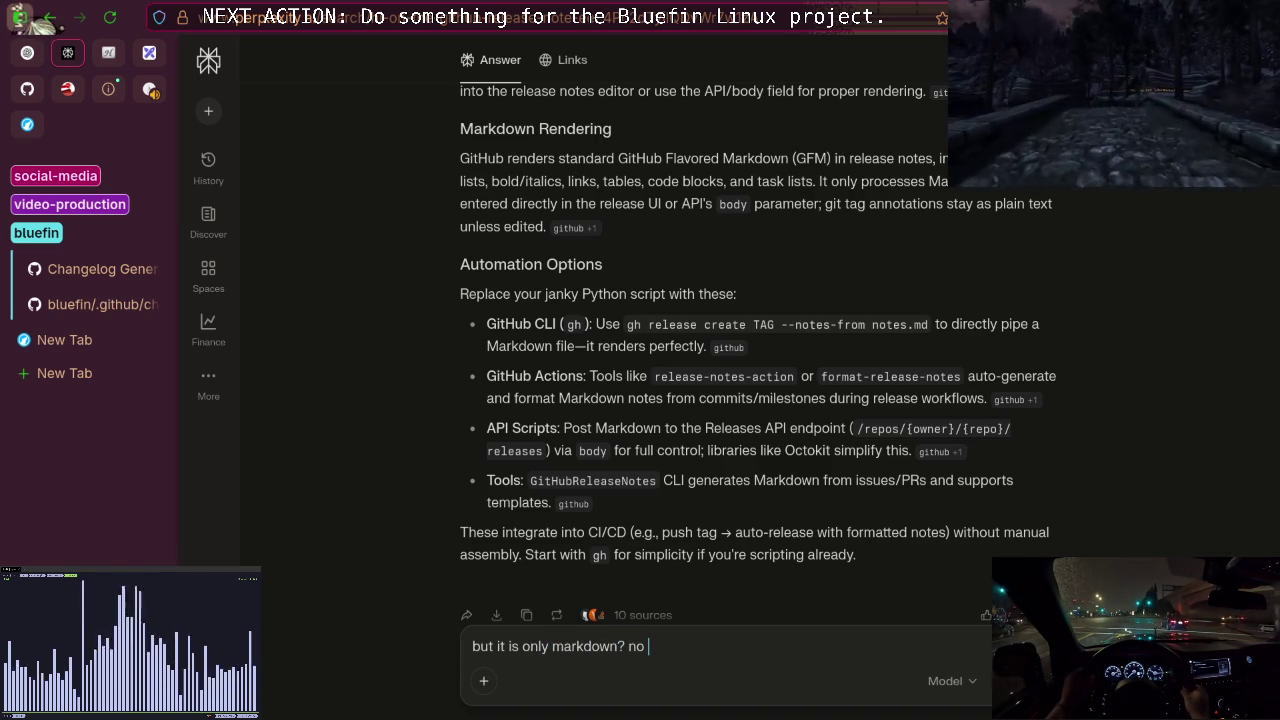
{"action": "type", "text": "org mode or "}
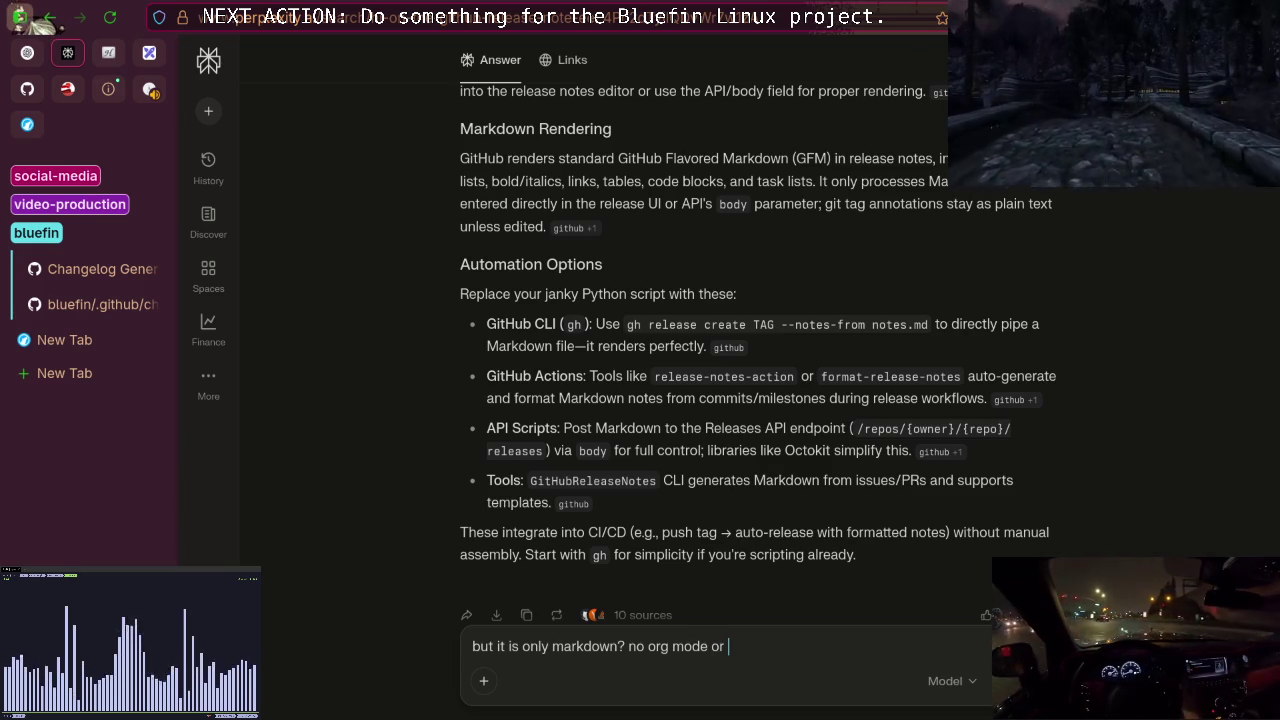
{"action": "type", "text": "as"}
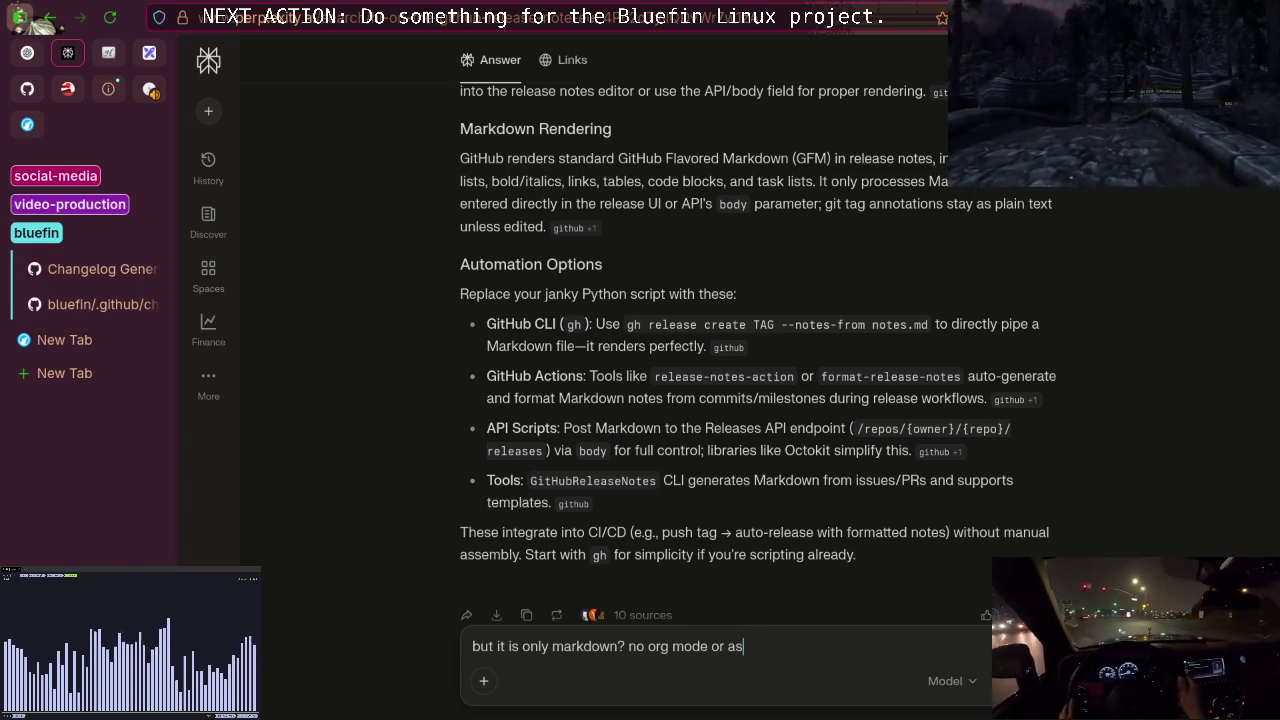
{"action": "type", "text": "ciidoc or "}
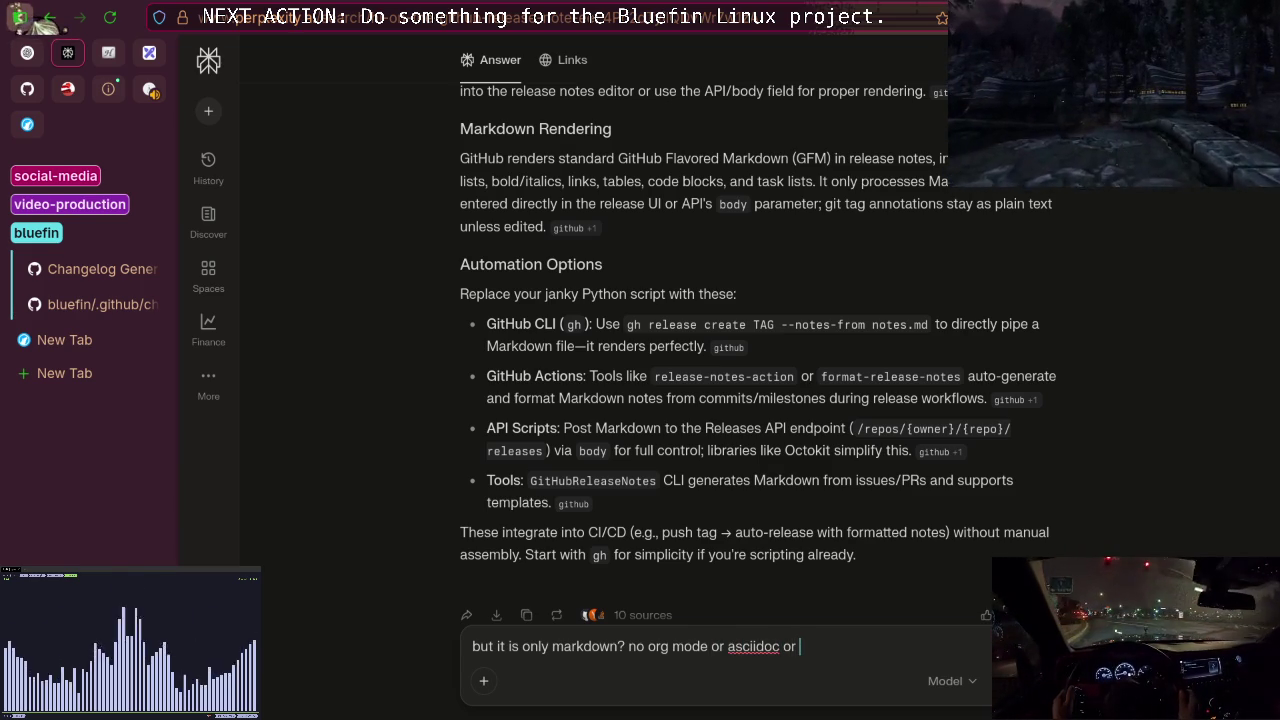
{"action": "type", "text": "any other "}
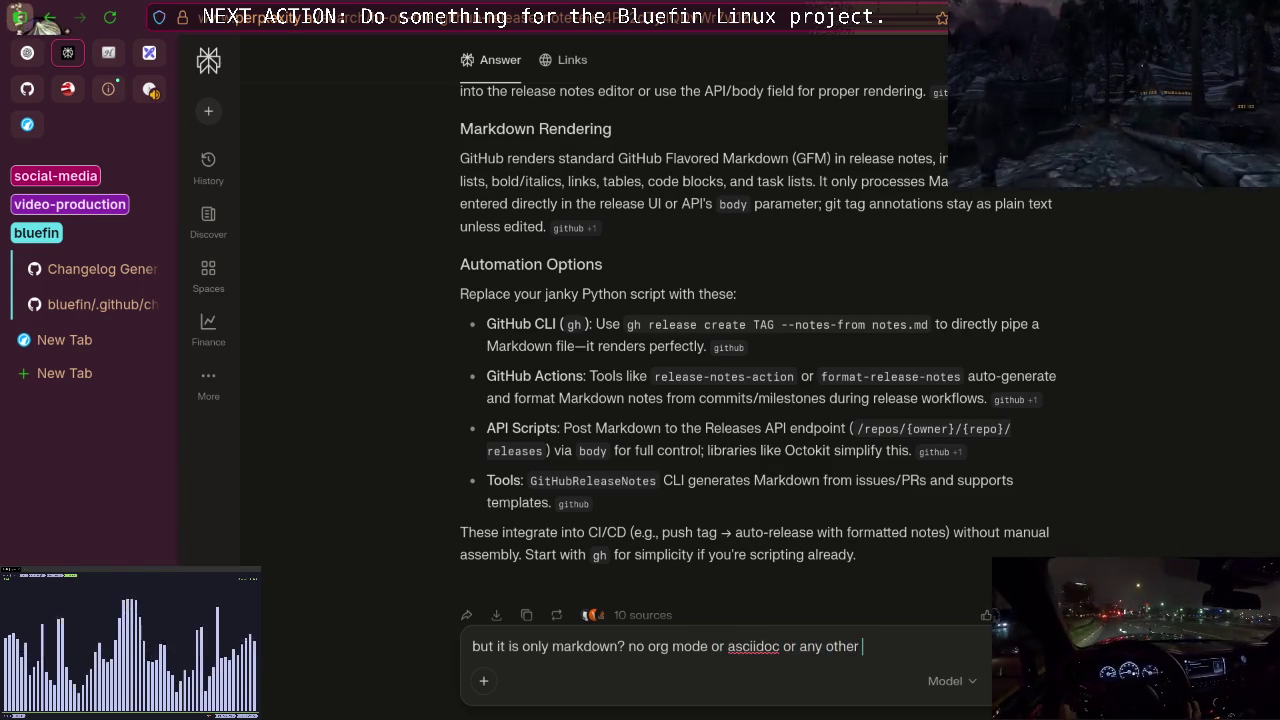
{"action": "type", "text": "mark"}
{"action": "type", "text": "up?"}
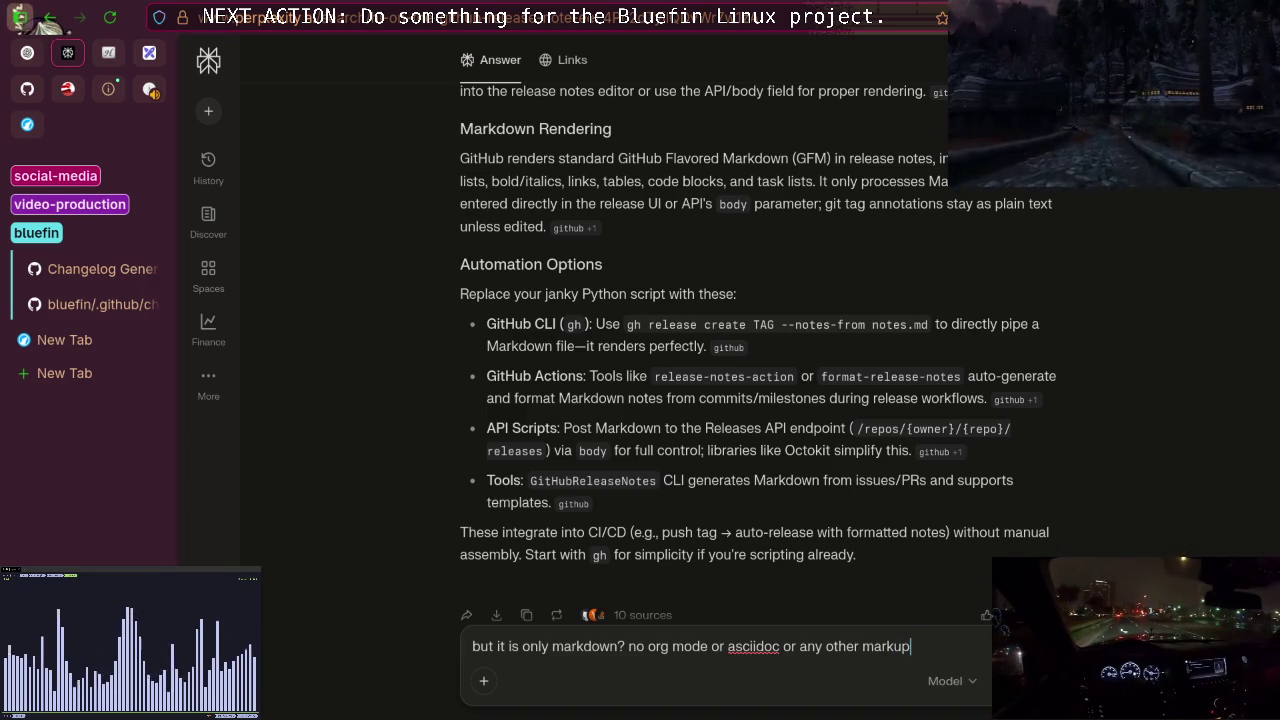
{"action": "key", "text": "Return"}
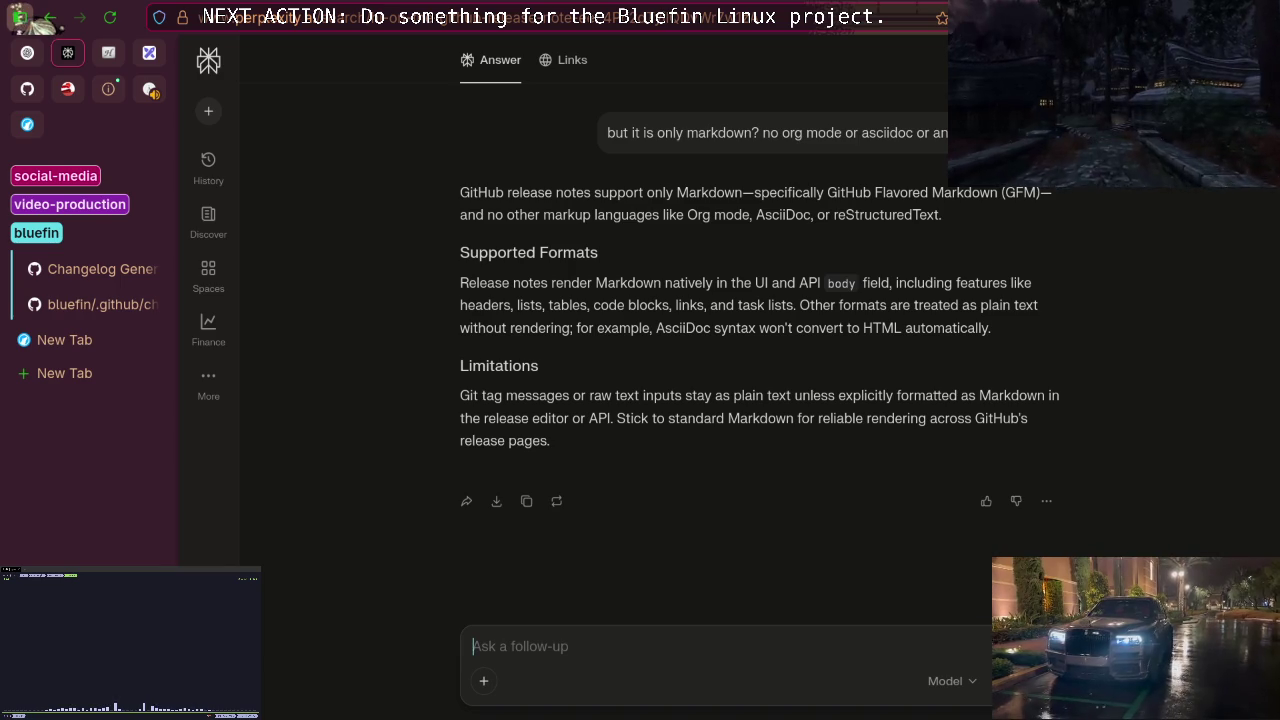
Ask for a markdown templating engine whose {{placeholders}} get replaced to create a markdown document.
{"action": "type", "text": "I"}
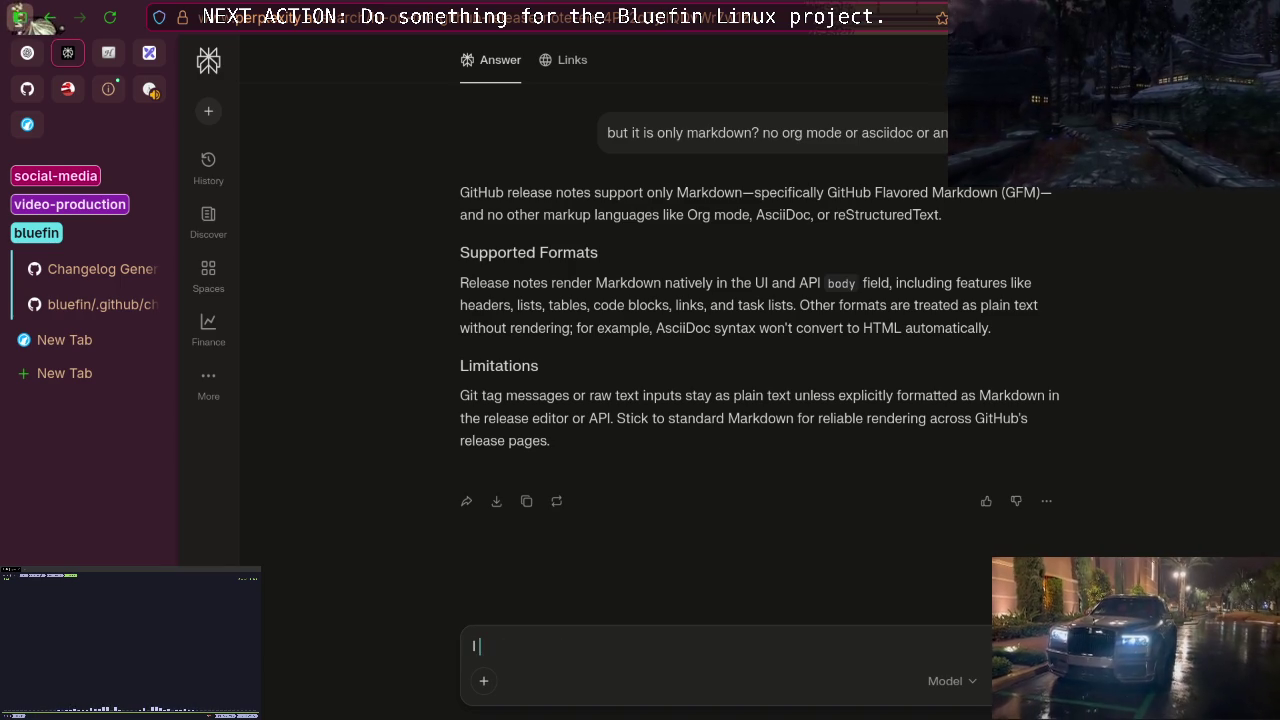
{"action": "key", "text": "BackSpace"}
{"action": "type", "text": "D"}
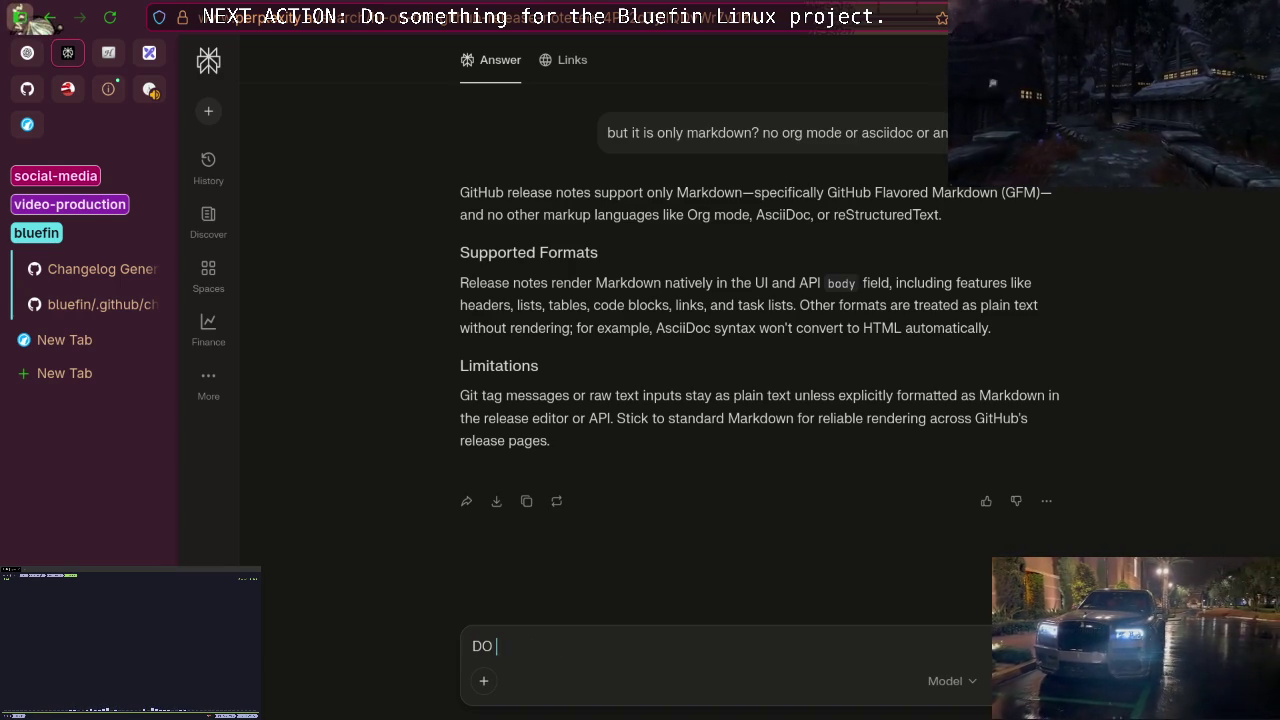
{"action": "type", "text": "o you "}
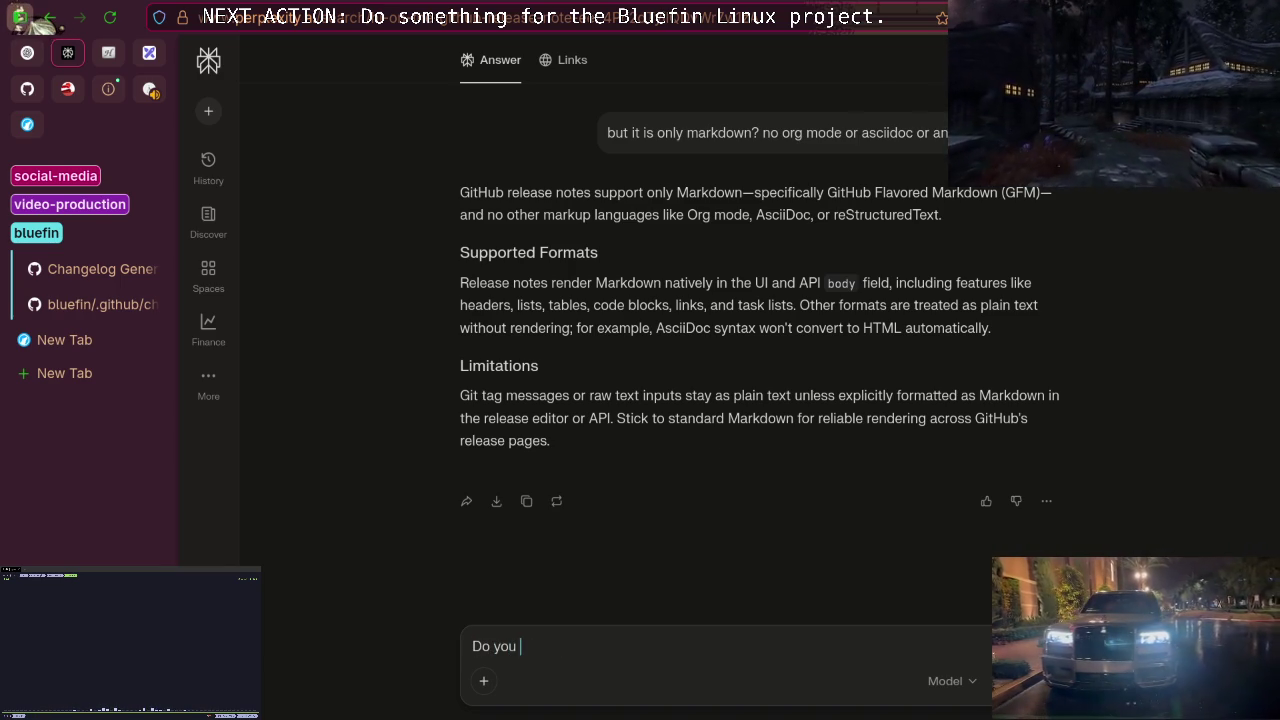
{"action": "type", "text": "kno"}
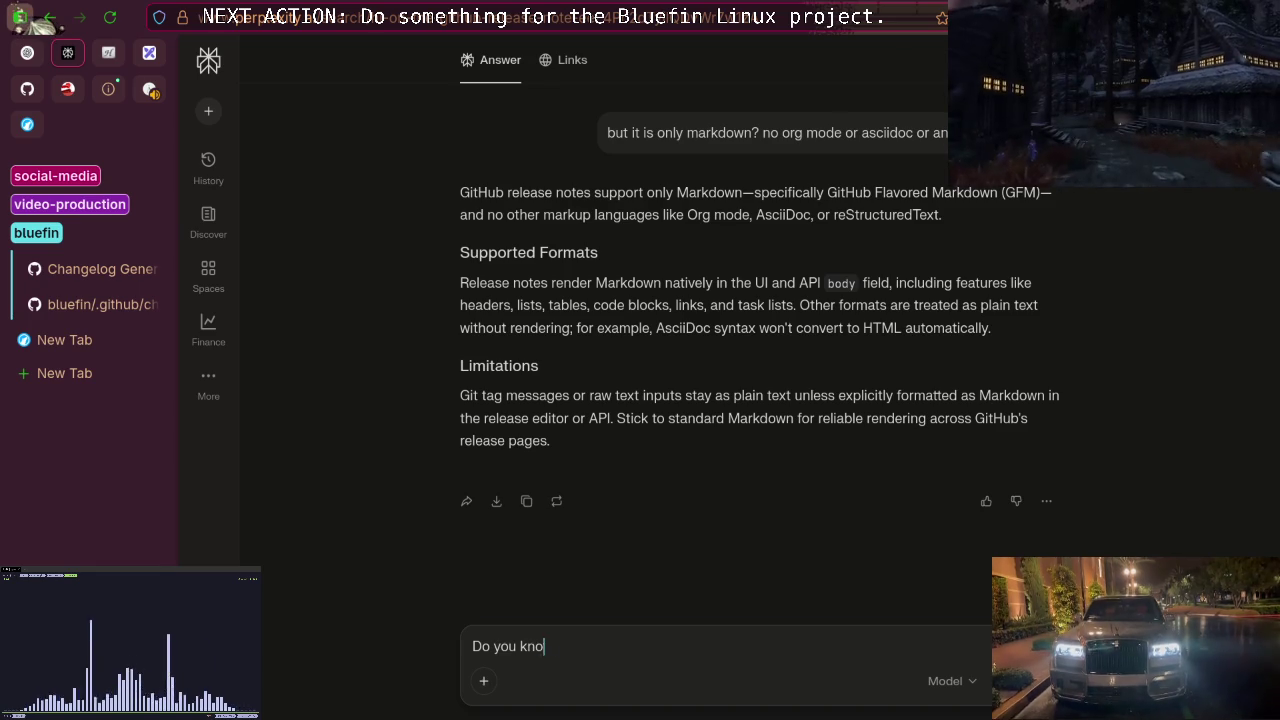
{"action": "type", "text": "w a markdo"}
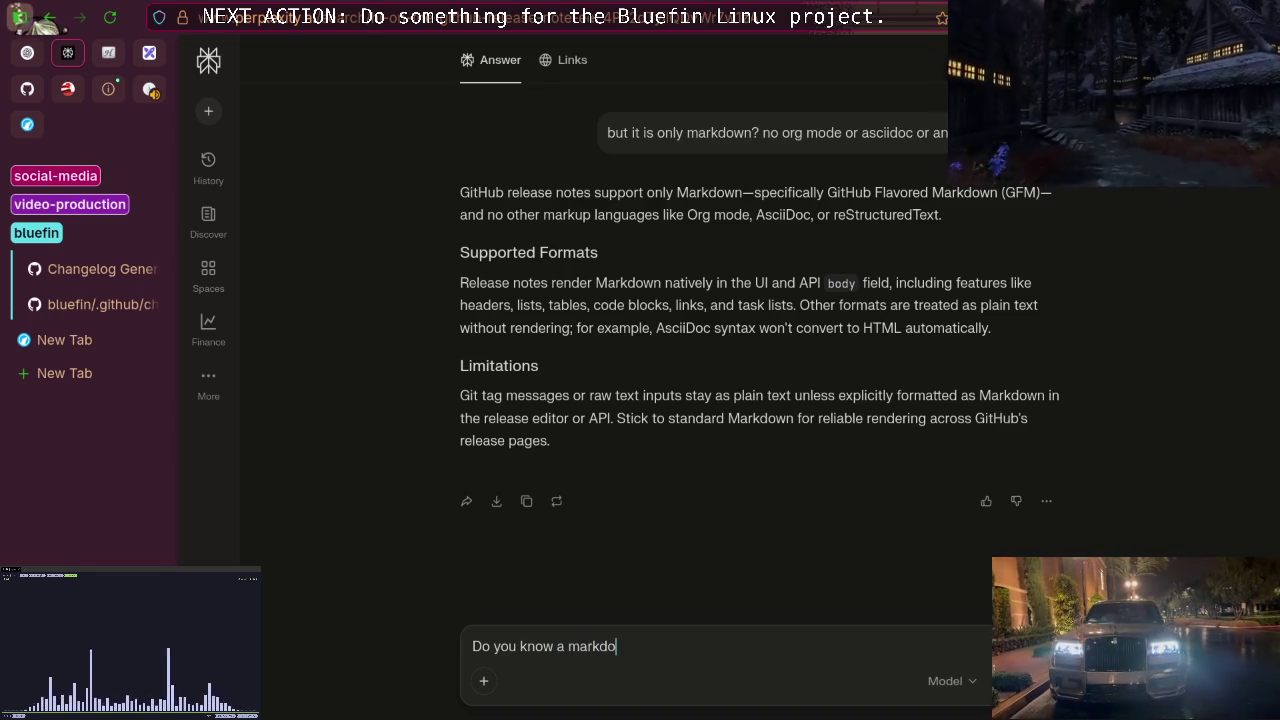
{"action": "type", "text": "wn temp"}
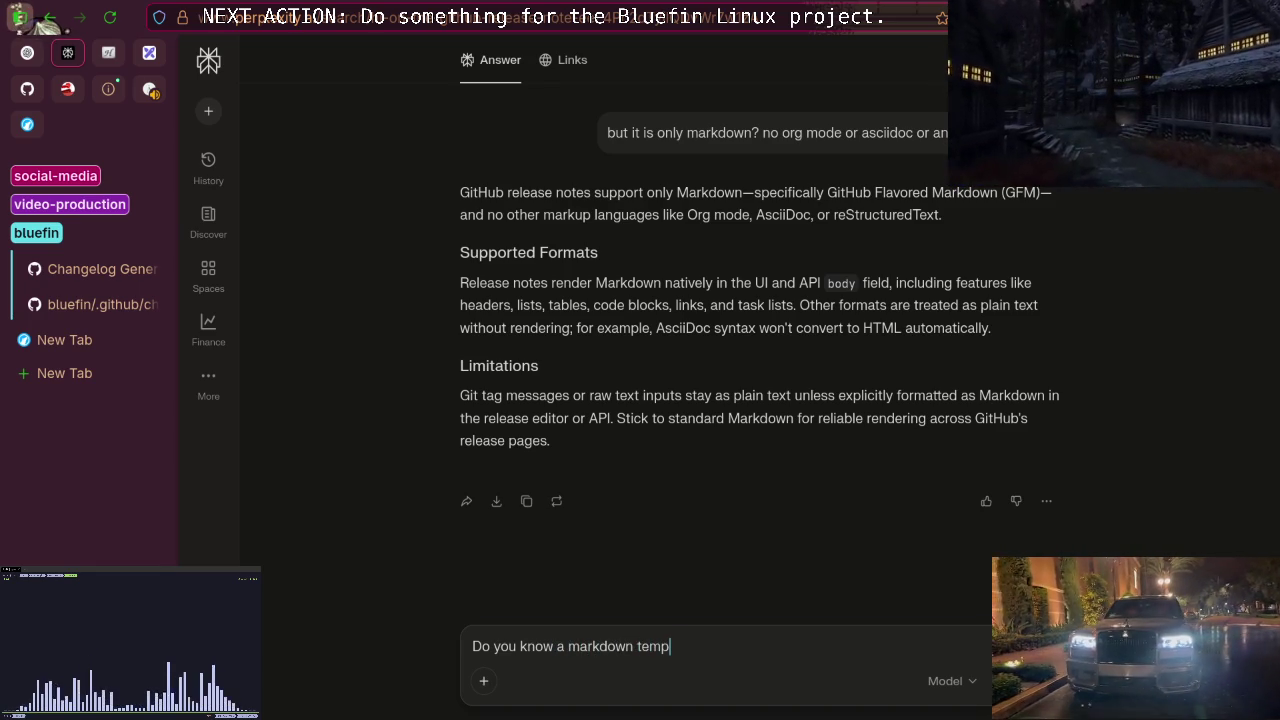
{"action": "type", "text": "lati"}
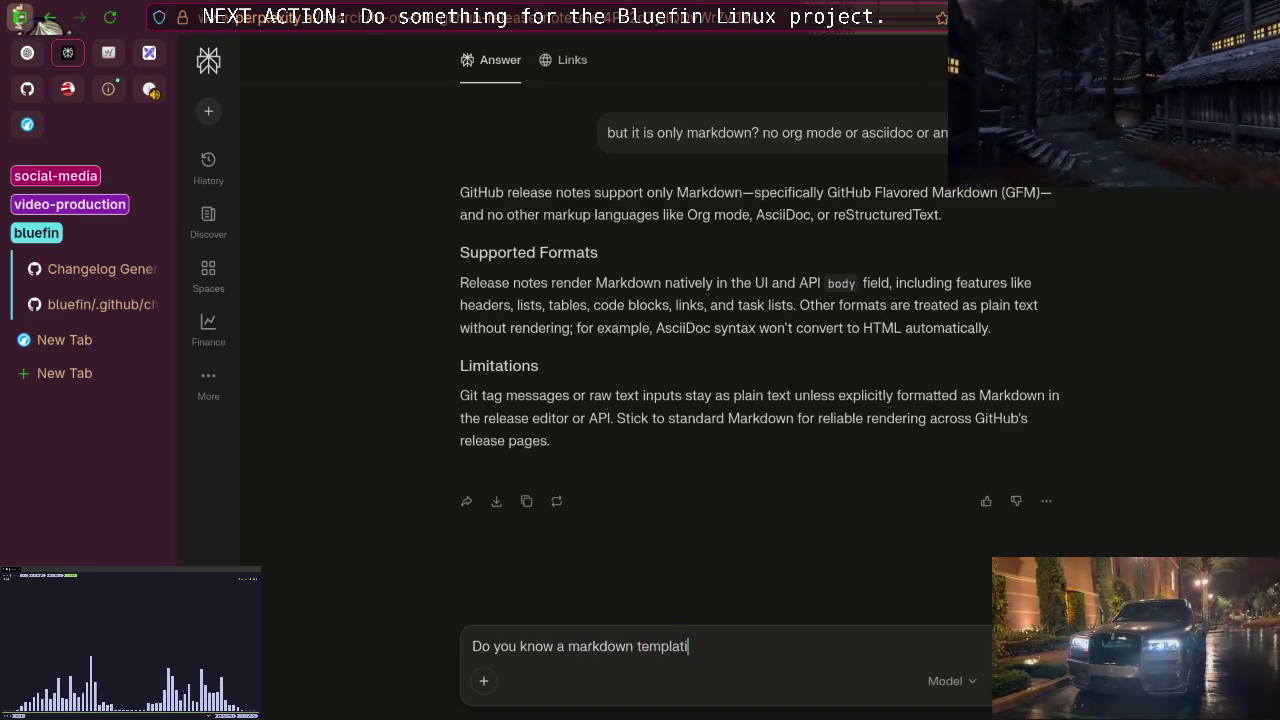
{"action": "type", "text": "ng e"}
{"action": "type", "text": "ngine"}
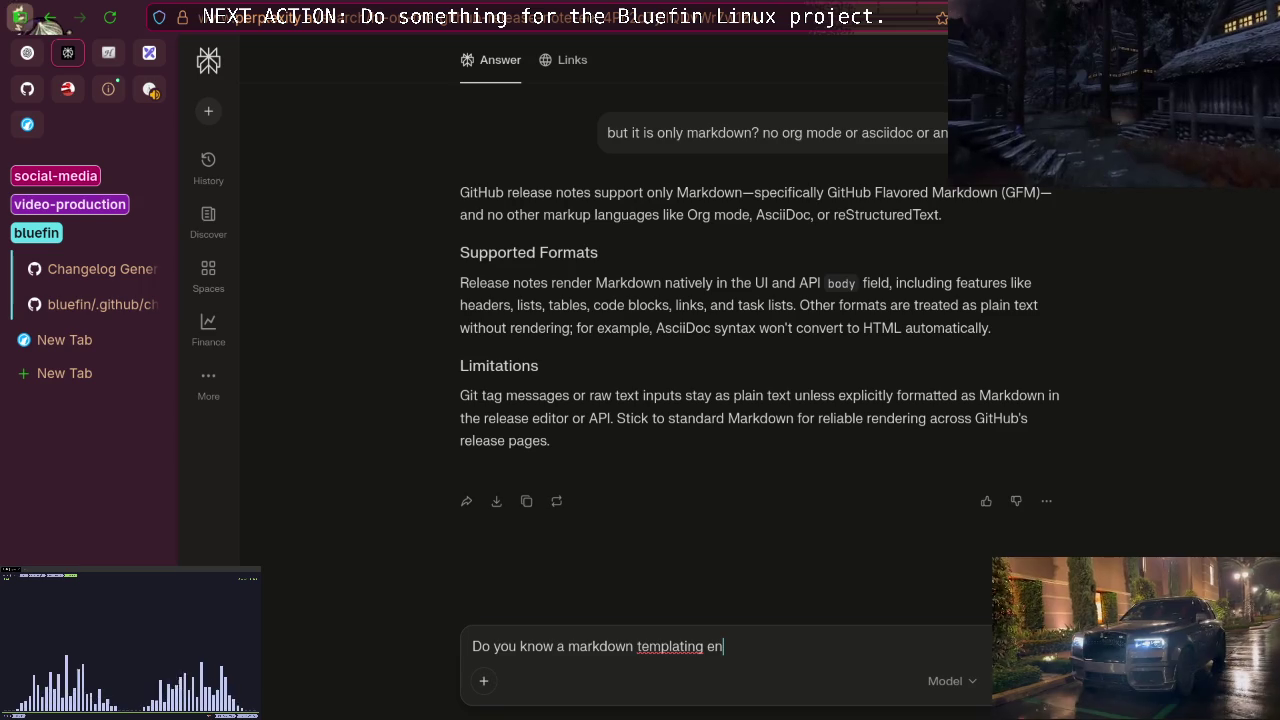
{"action": "key", "text": "BackSpace"}
{"action": "type", "text": ", "}
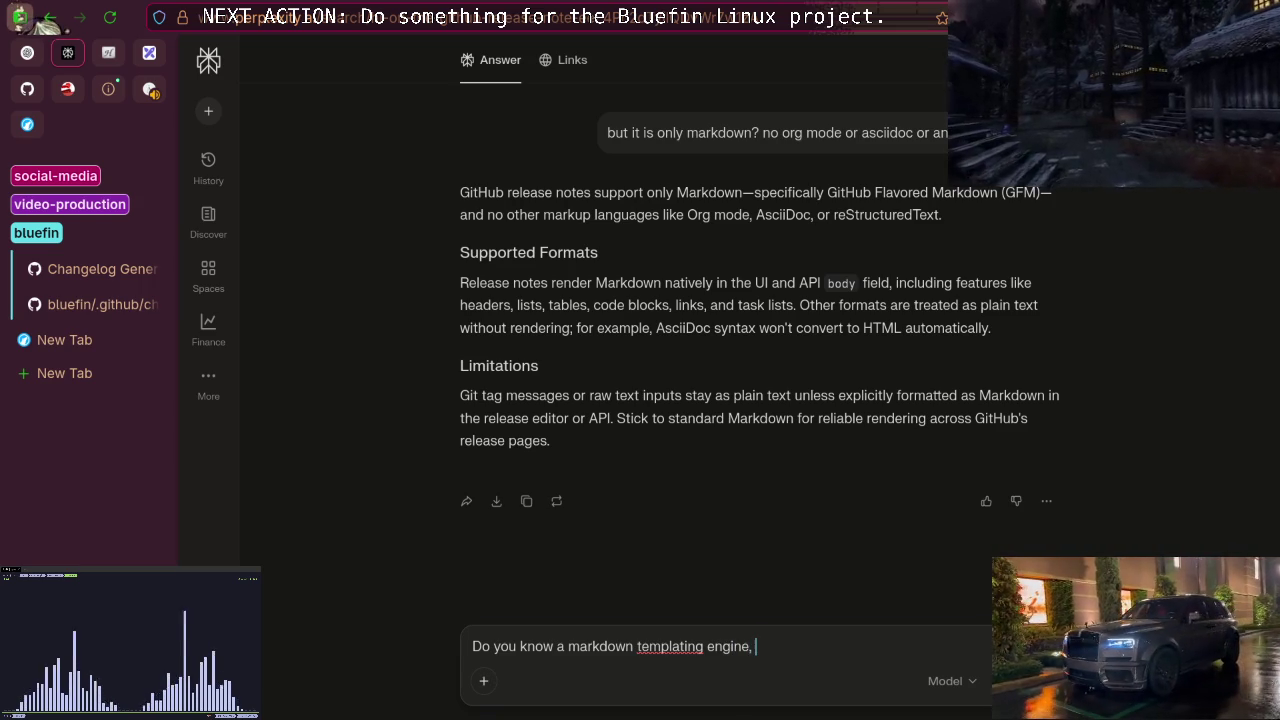
{"action": "type", "text": "like "}
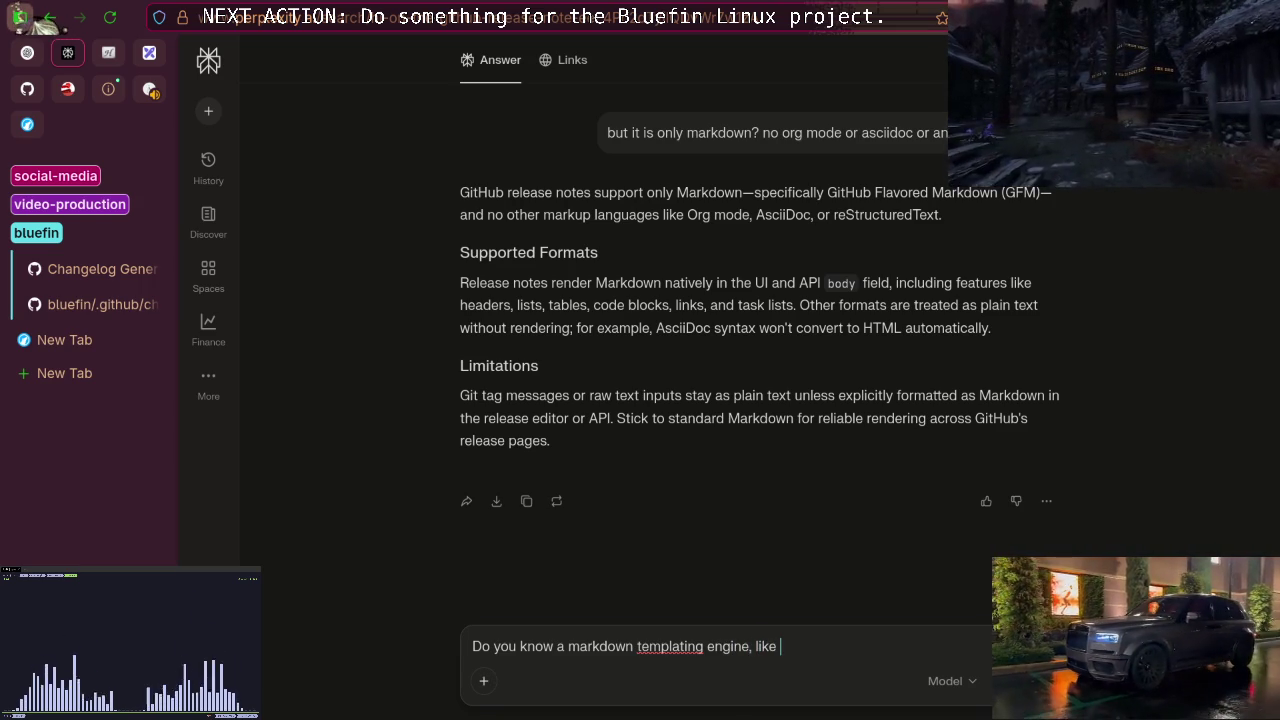
{"action": "type", "text": "you k"}
{"action": "key", "text": "BackSpace"}
{"action": "type", "text": "know"}
{"action": "type", "text": "wh"}
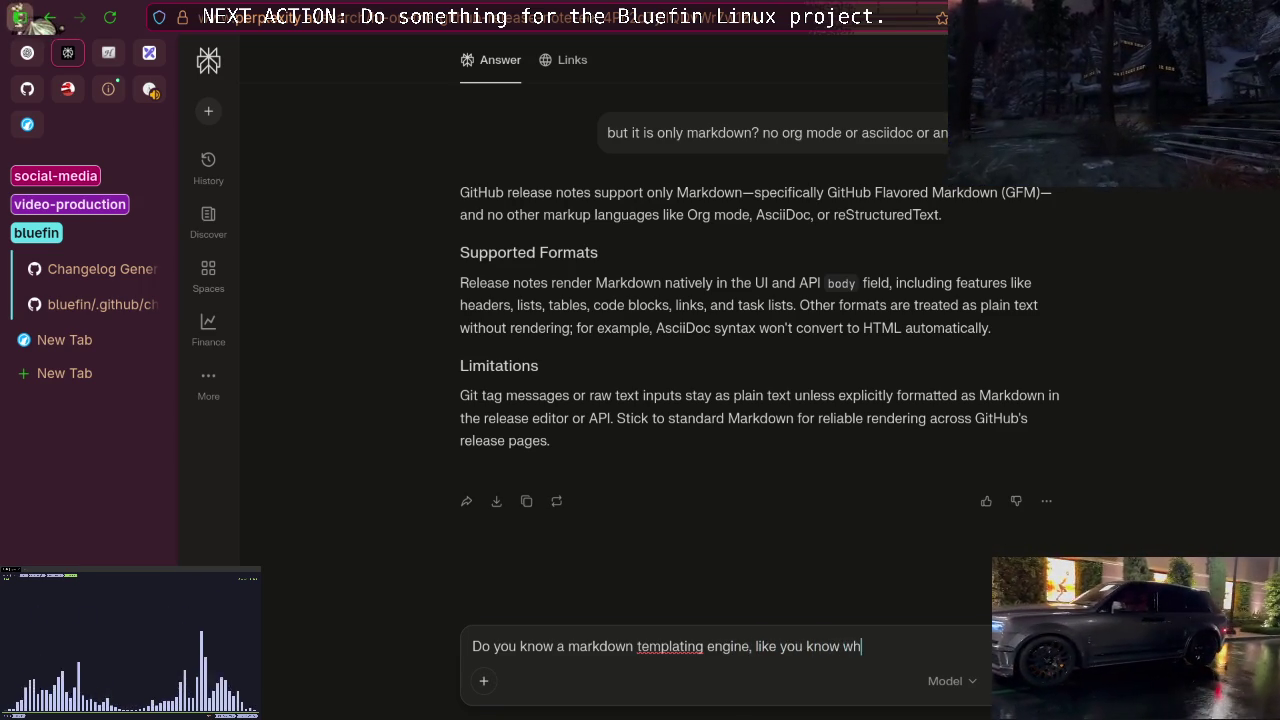
{"action": "type", "text": "ere you c"}
{"action": "type", "text": "an "}
{"action": "type", "text": "have {{pa"}
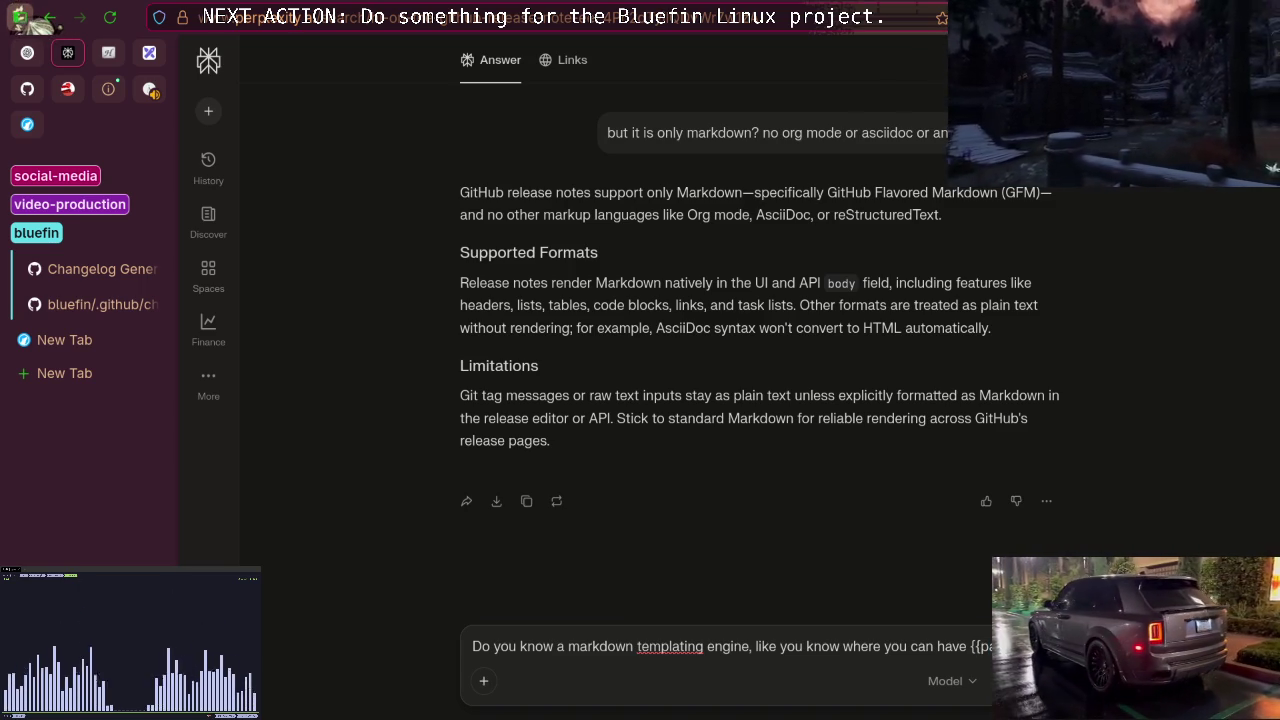
{"action": "key", "text": "BackSpace"}
{"action": "type", "text": "ld"}
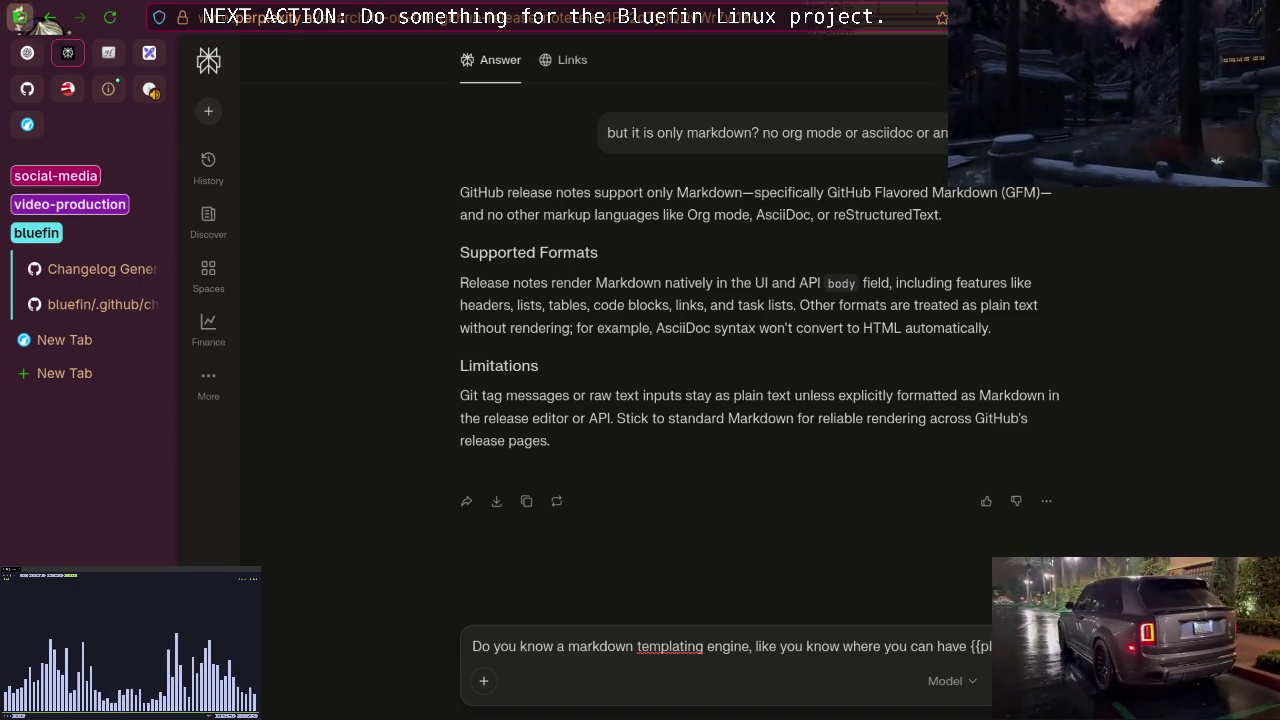
{"action": "type", "text": "er"}
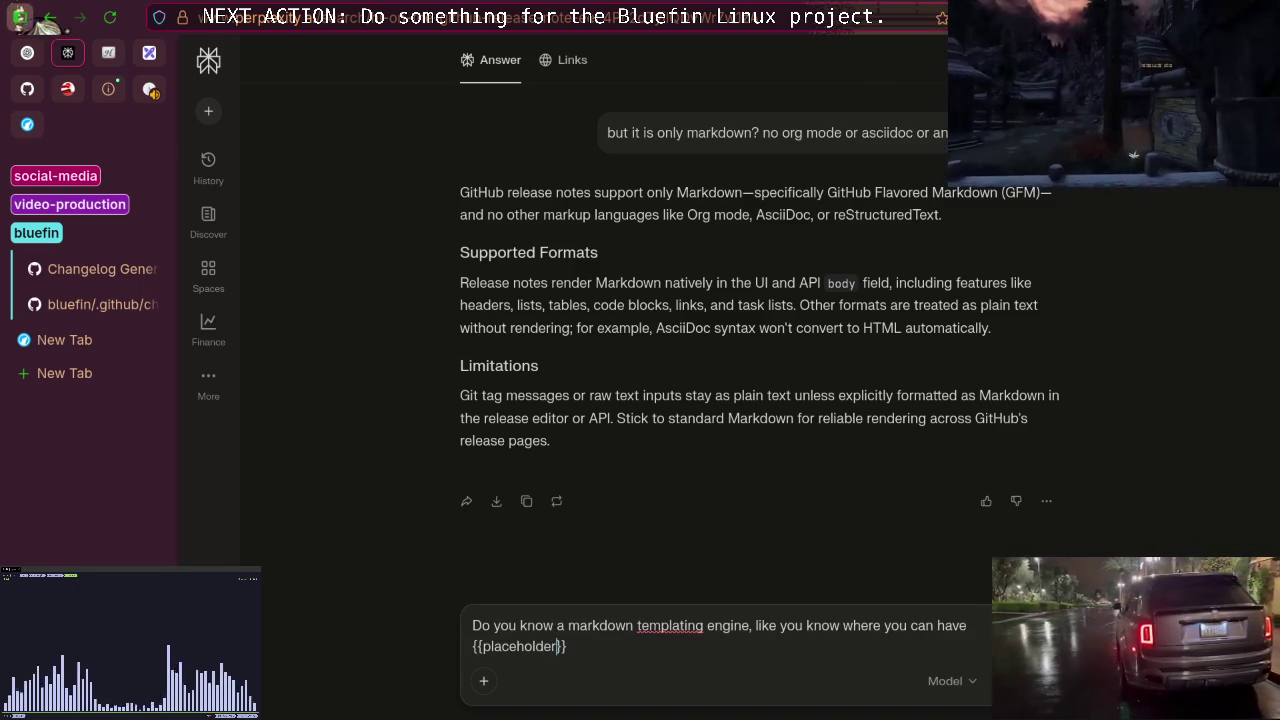
{"action": "type", "text": "s}}"}
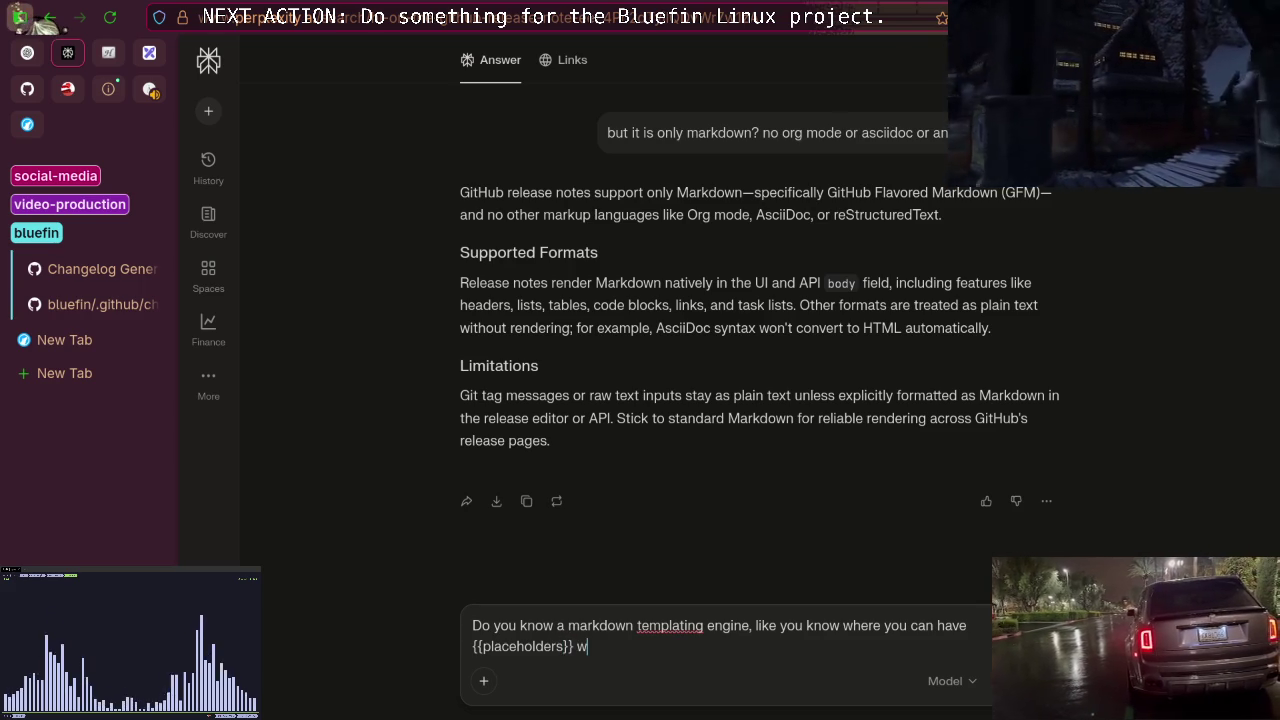
{"action": "type", "text": " which "}
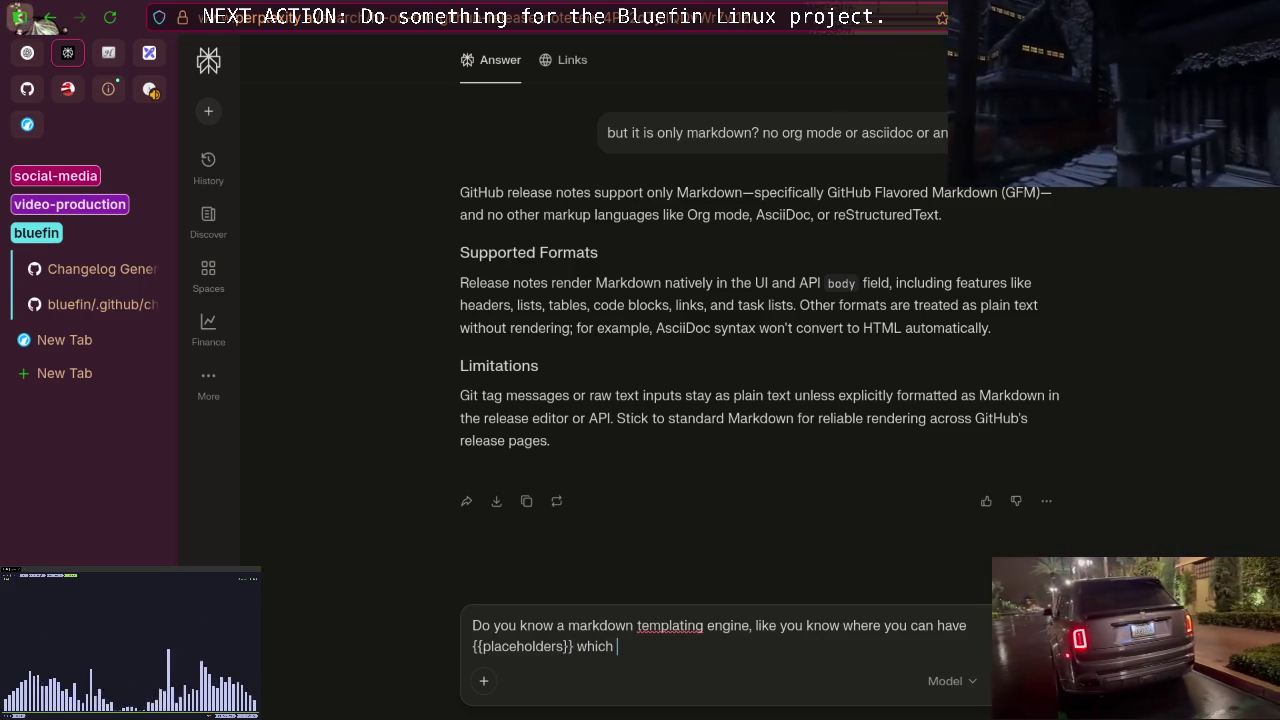
{"action": "type", "text": "get "}
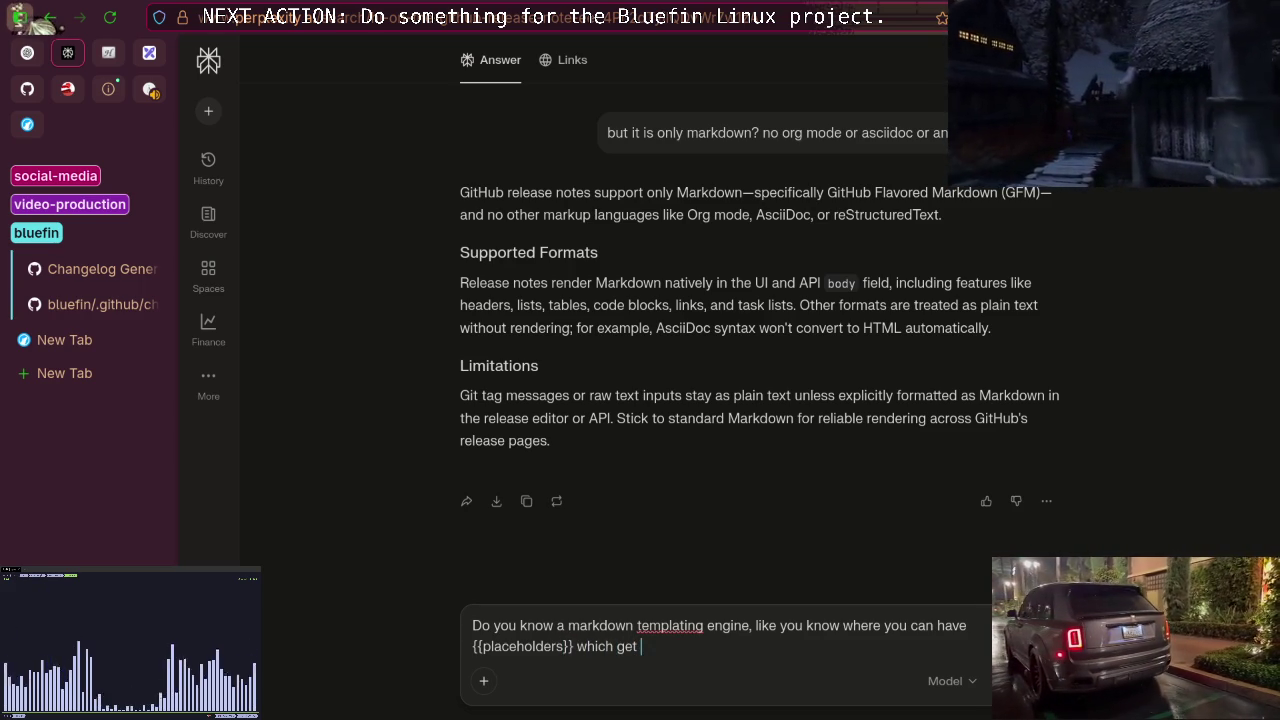
{"action": "type", "text": "repa"}
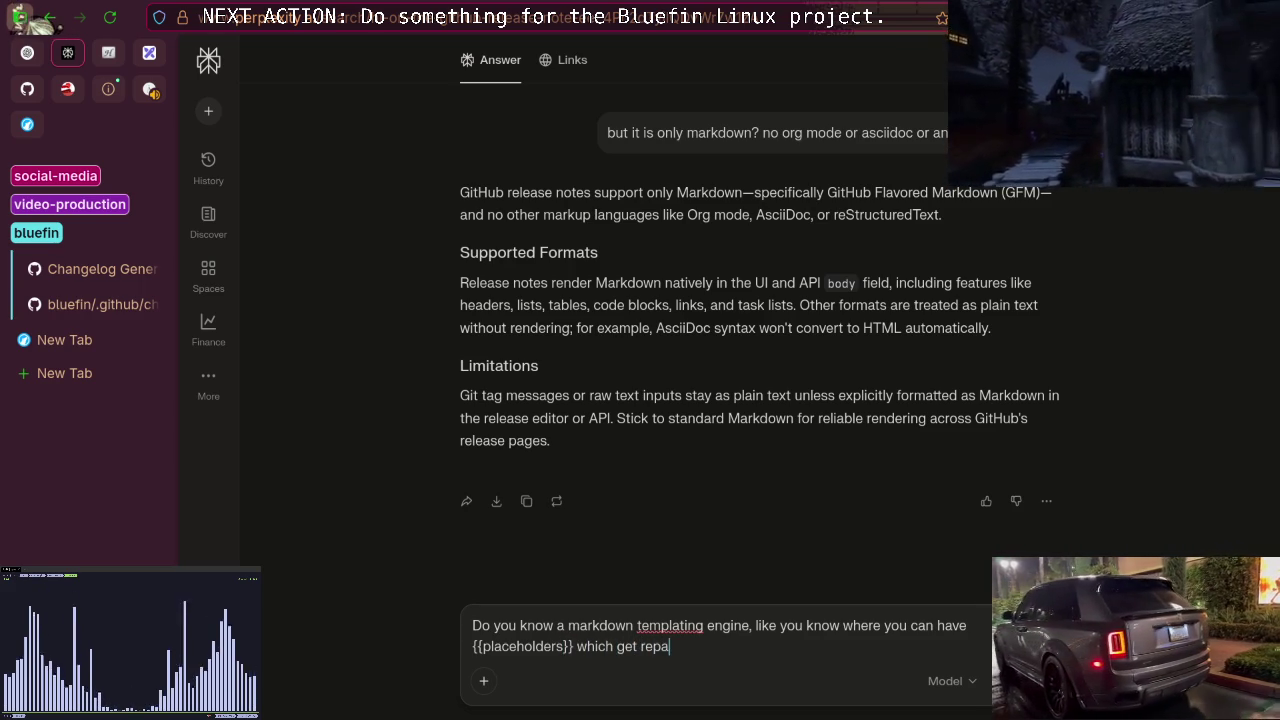
{"action": "key", "text": "BackSpace"}
{"action": "type", "text": "laced "}
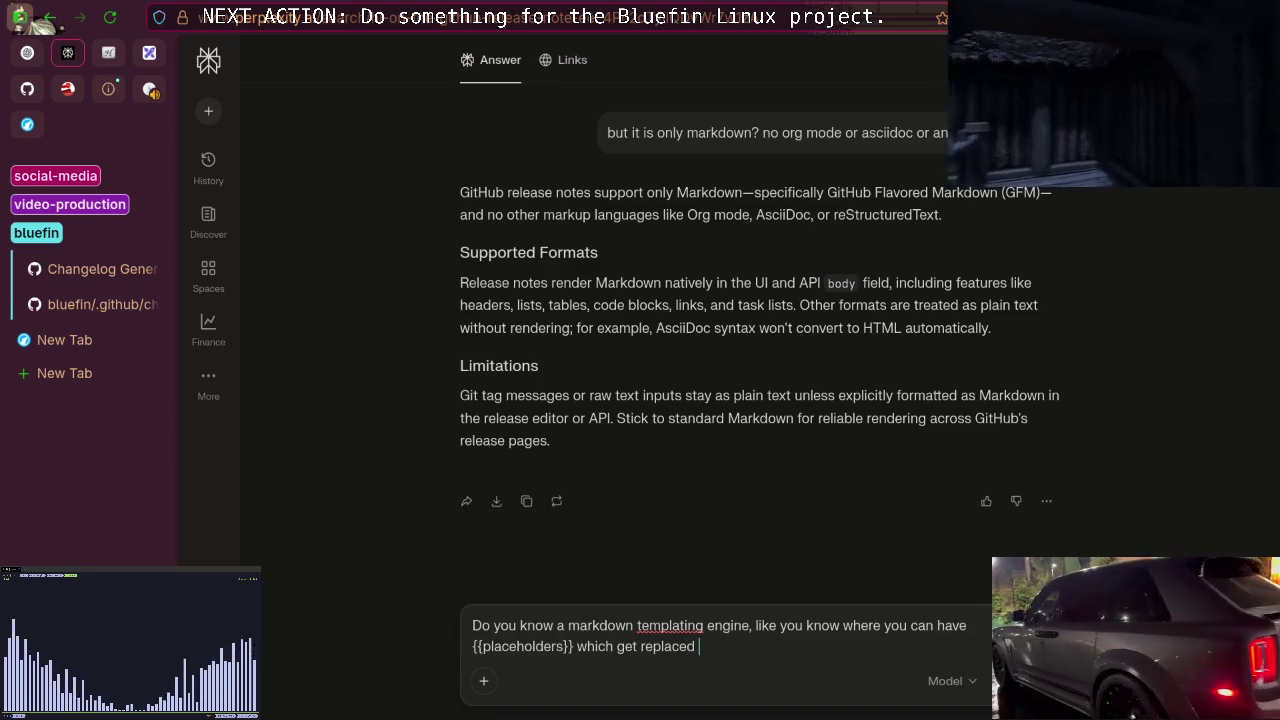
{"action": "type", "text": "to creae"}
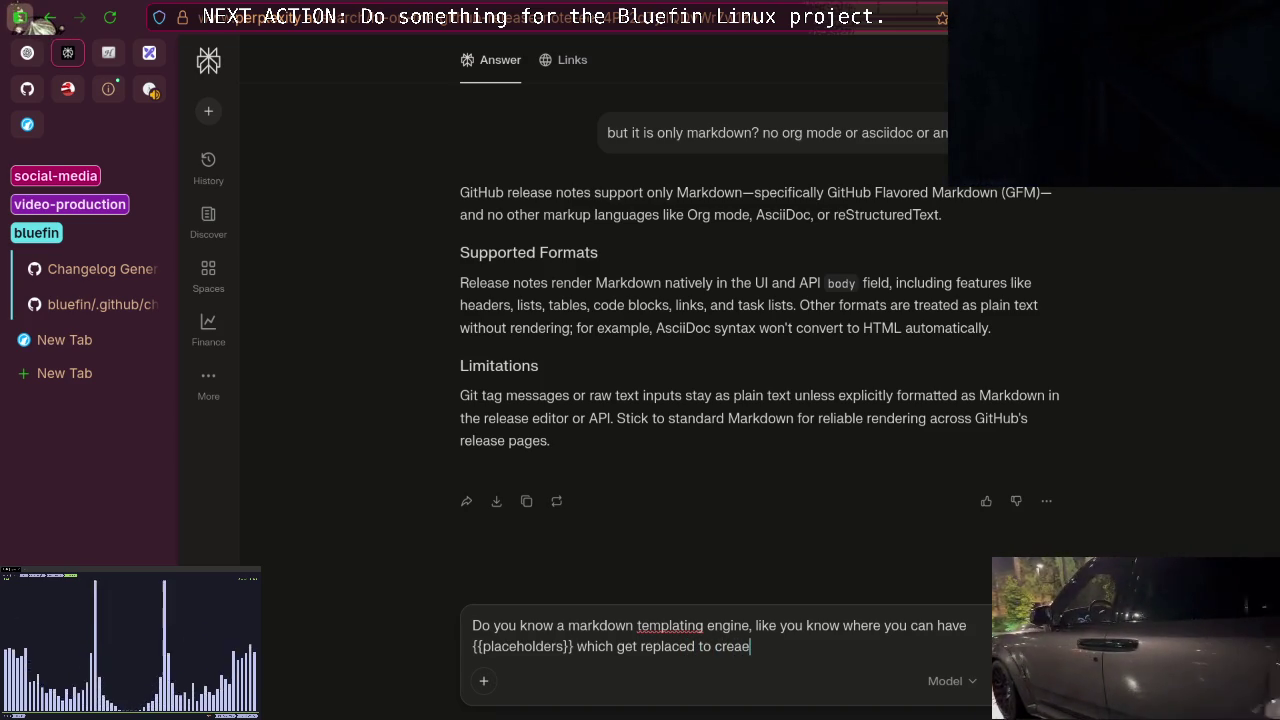
{"action": "key", "text": "BackSpace"}
{"action": "type", "text": "te a markdowk"}
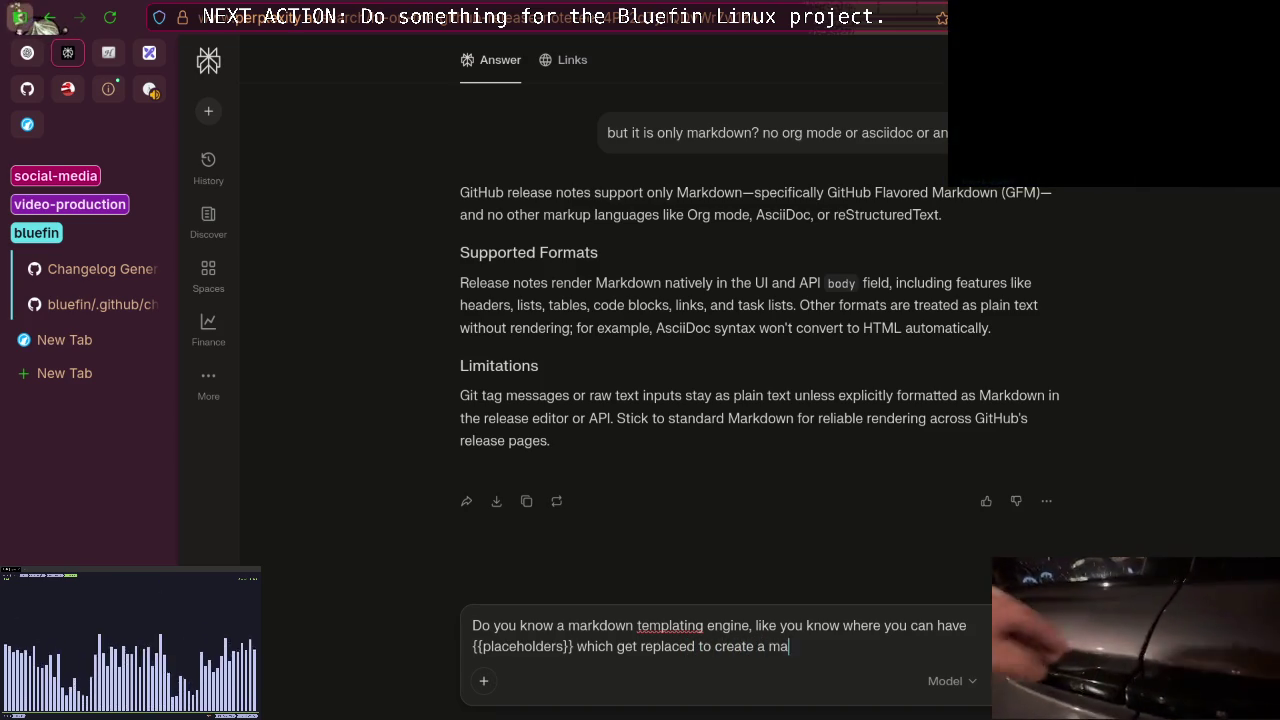
{"action": "key", "text": "BackSpace"}
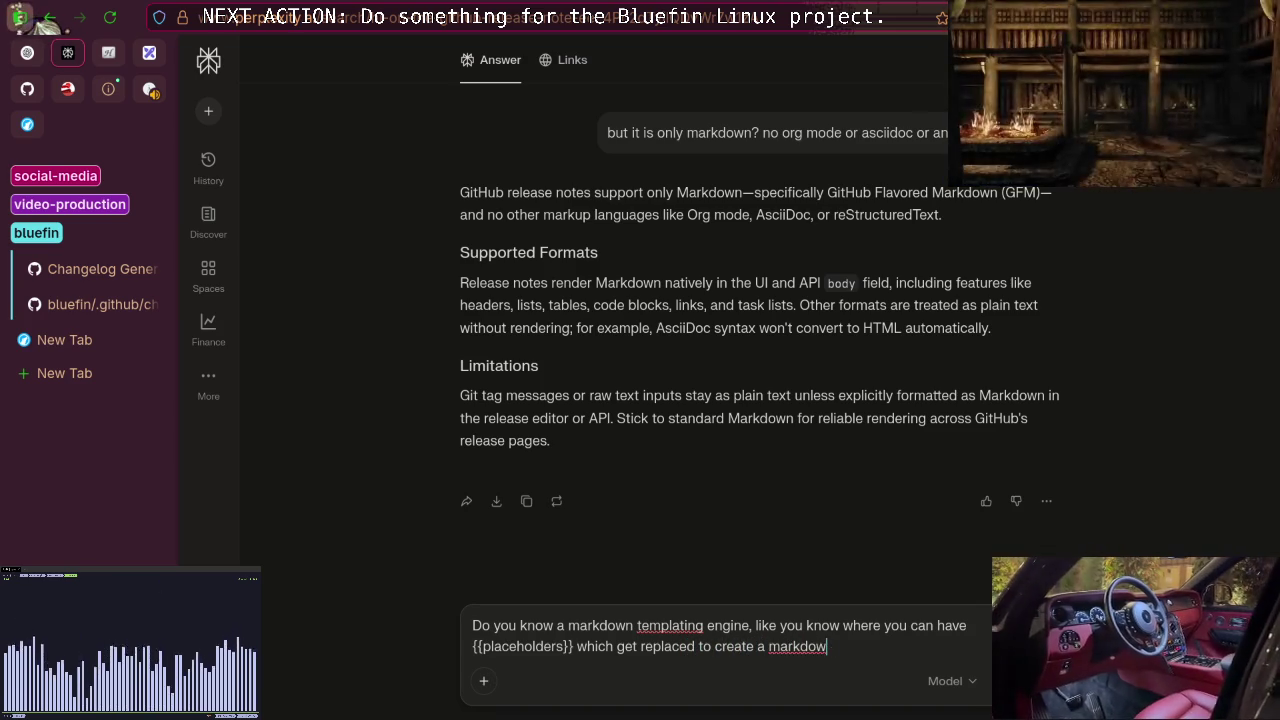
{"action": "type", "text": "n.."}
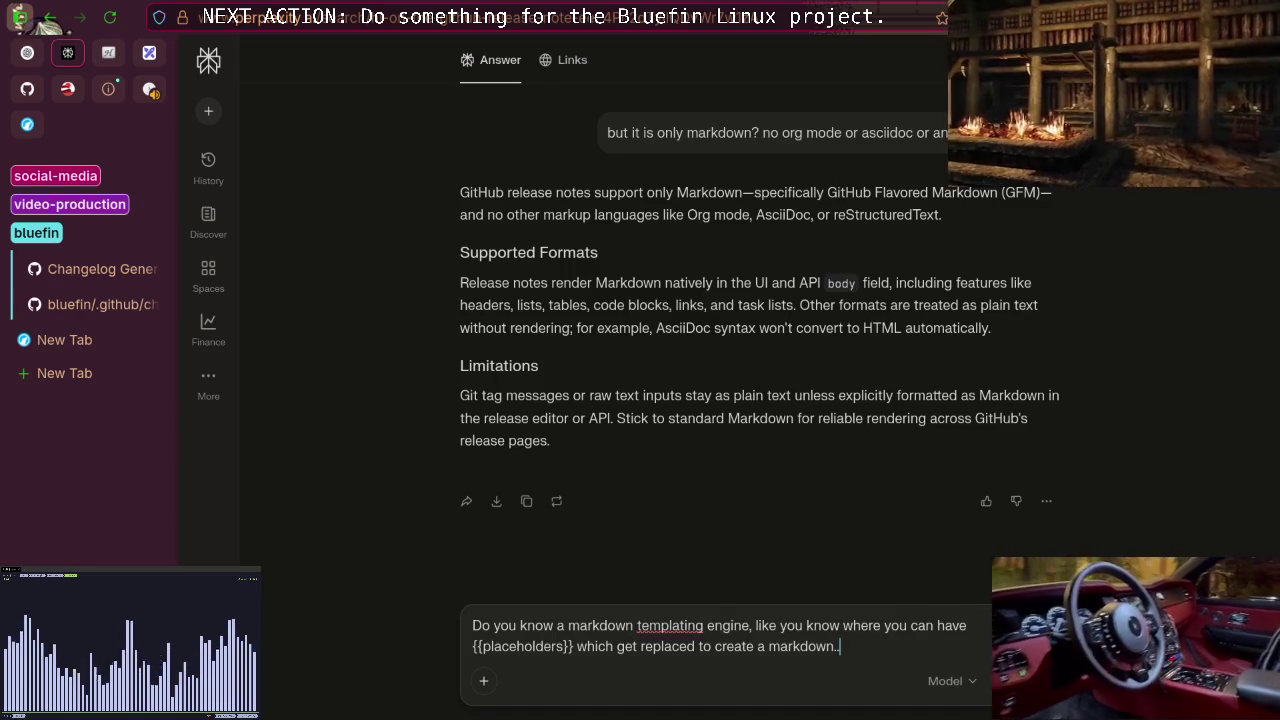
{"action": "key", "text": "Return"}
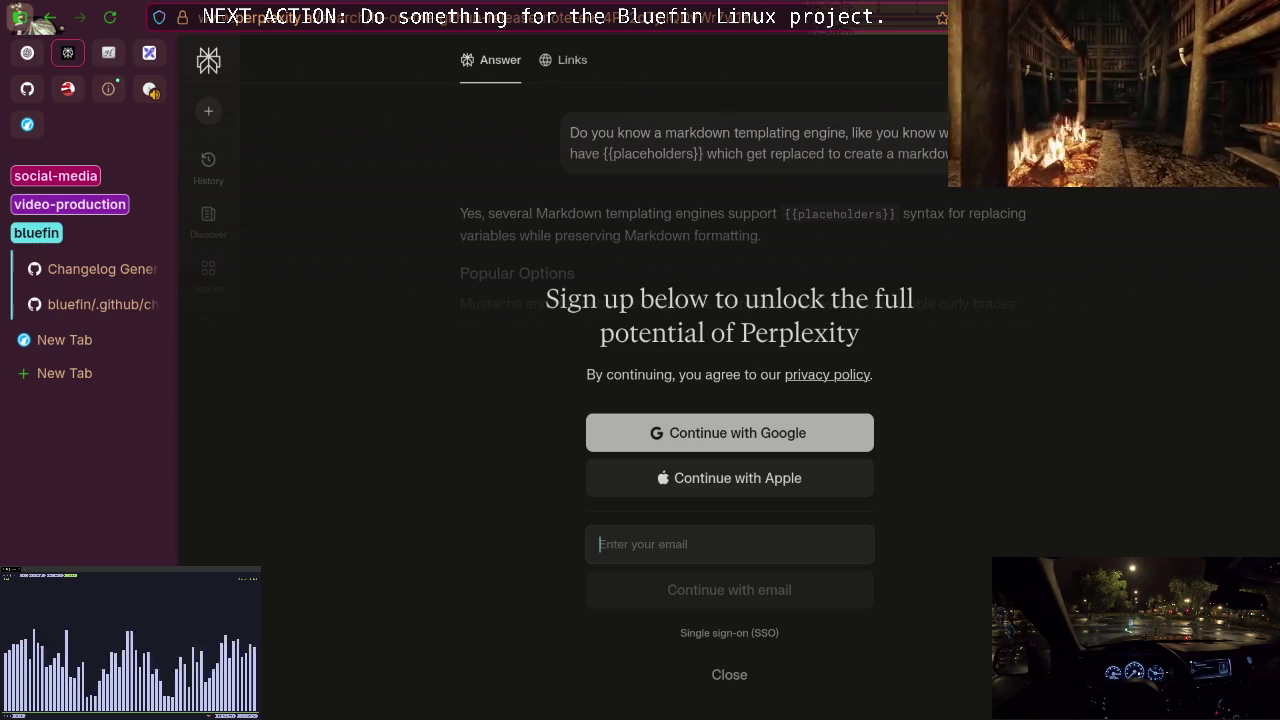
Close the sign-up modal, review the libraries table, highlight 'Handlebars', and focus the follow-up box.
{"action": "left_click", "coordinate": [729, 675]}
{"action": "scroll", "coordinate": [795, 521], "scroll_direction": "down", "scroll_amount": 5}
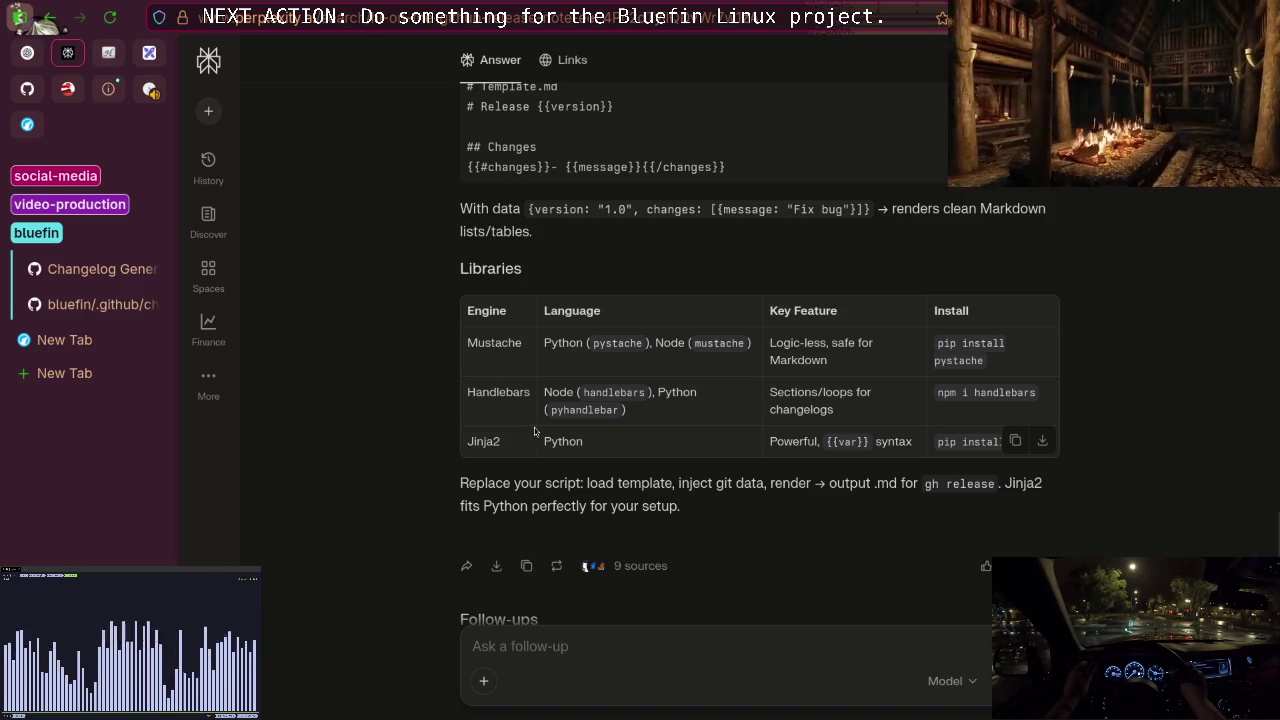
{"action": "scroll", "coordinate": [653, 449], "scroll_direction": "down", "scroll_amount": 1}
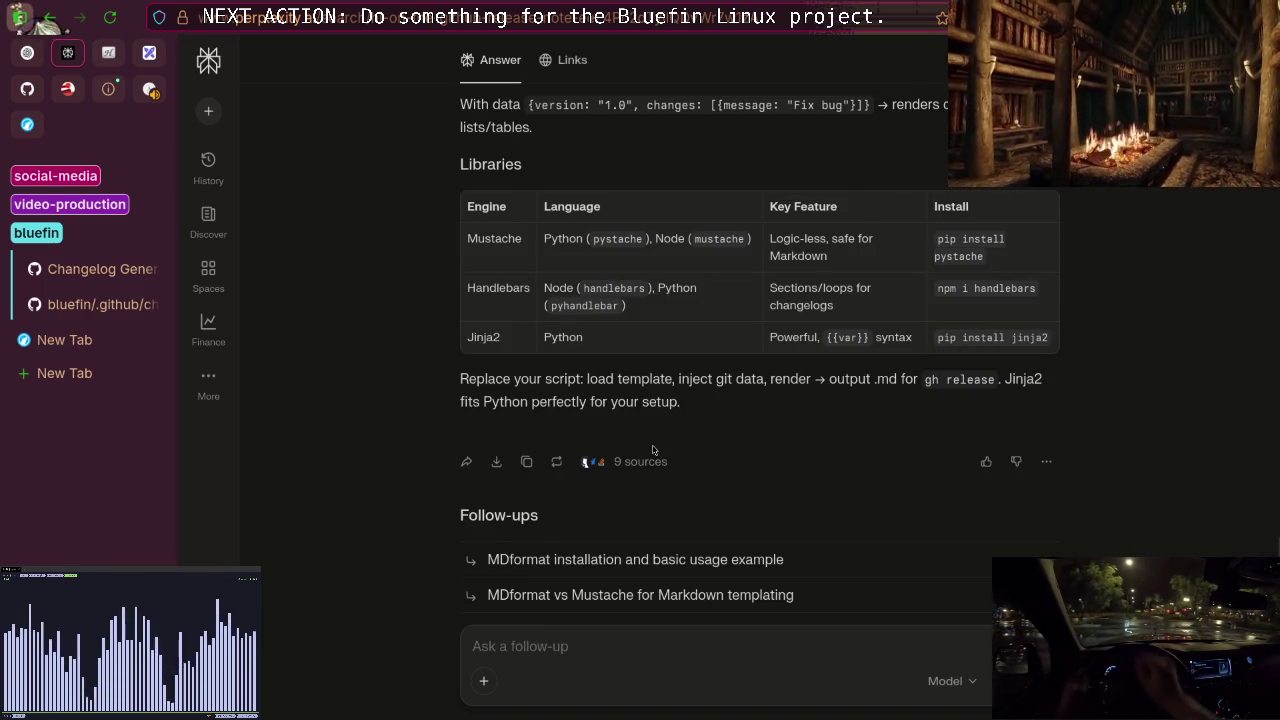
{"action": "scroll", "coordinate": [528, 415], "scroll_direction": "up", "scroll_amount": 1}
{"action": "double_click", "coordinate": [494, 392]}
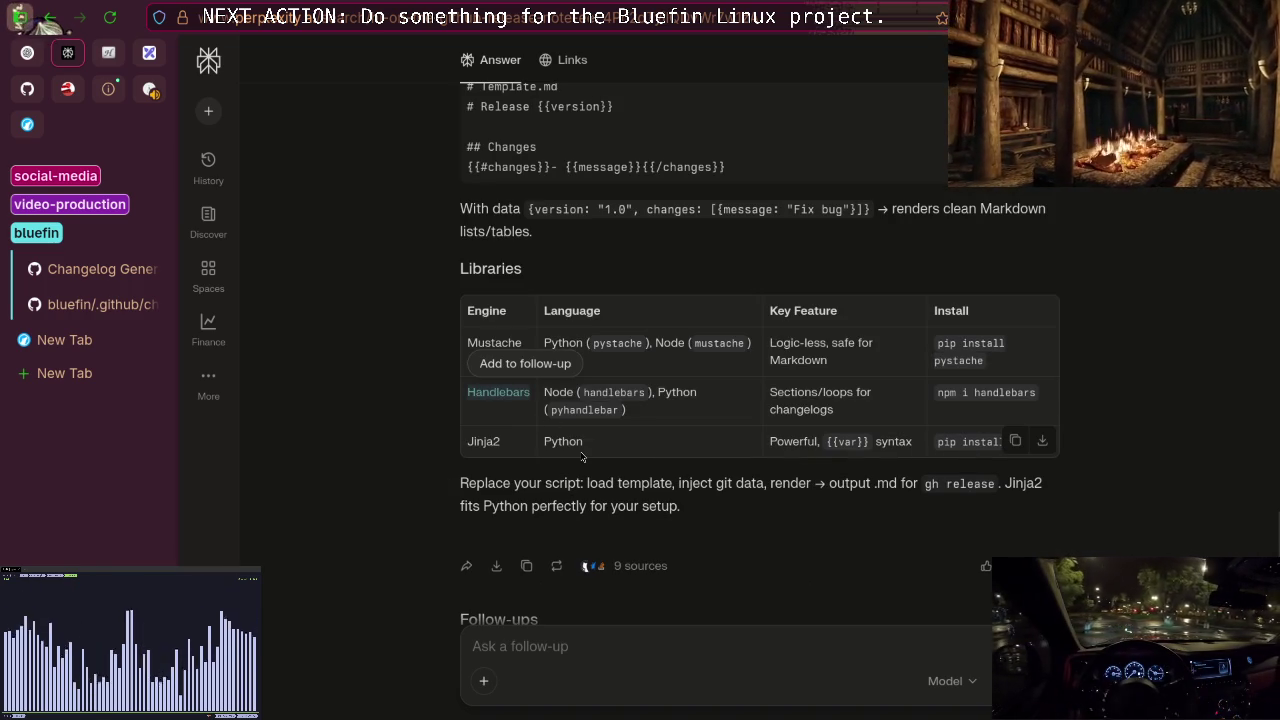
{"action": "left_click", "coordinate": [623, 436]}
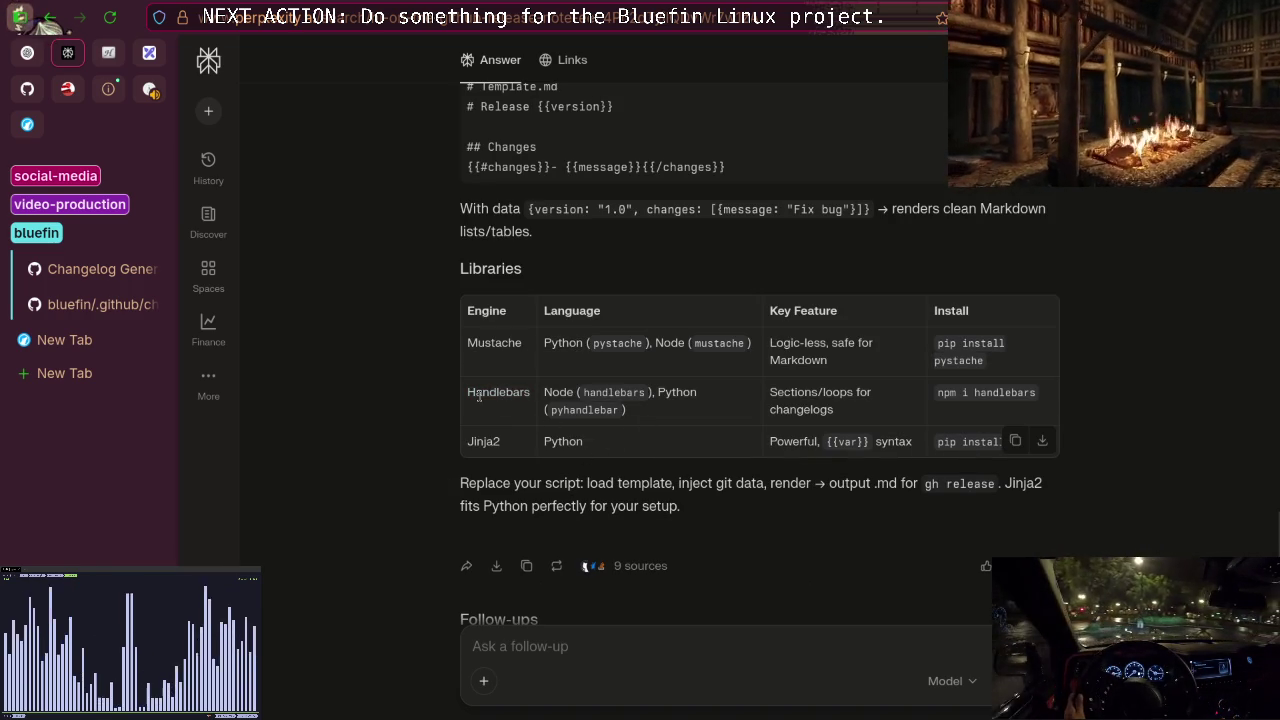
{"action": "double_click", "coordinate": [479, 397]}
{"action": "left_click", "coordinate": [592, 632]}
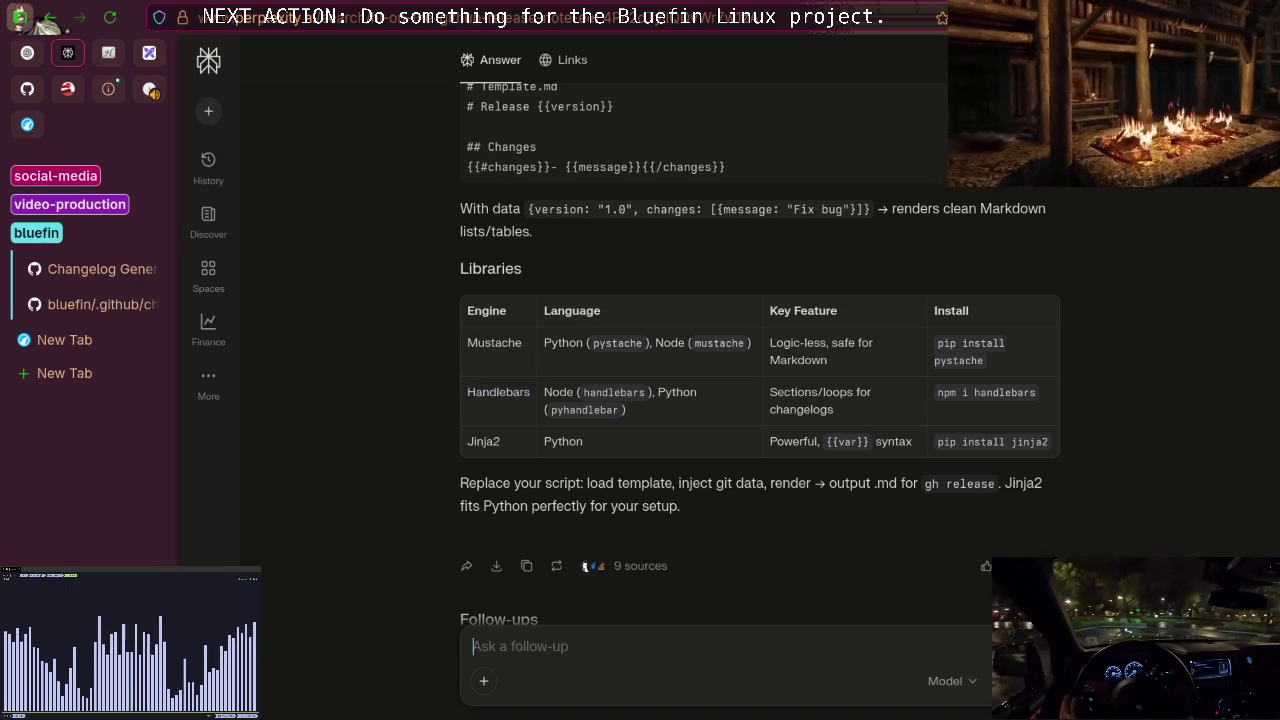
Ask whether Handlebars can output a markdown file.
{"action": "type", "text": "I heas"}
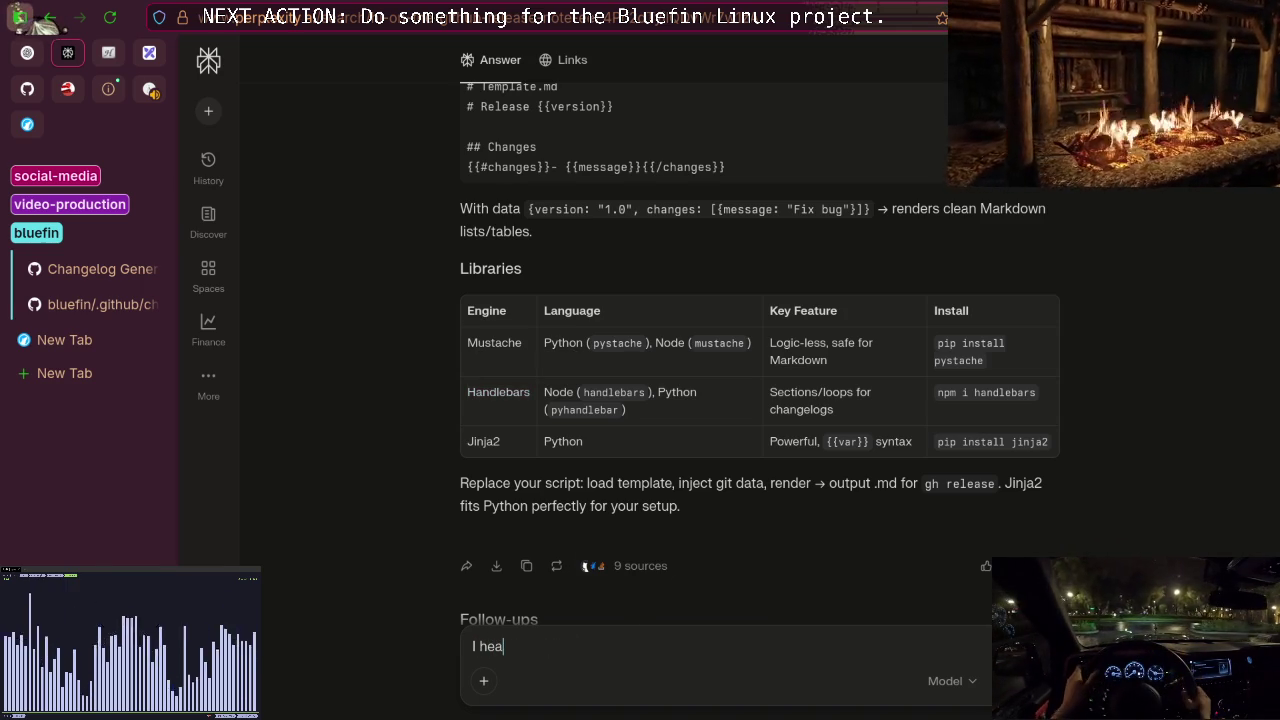
{"action": "type", "text": "f "}
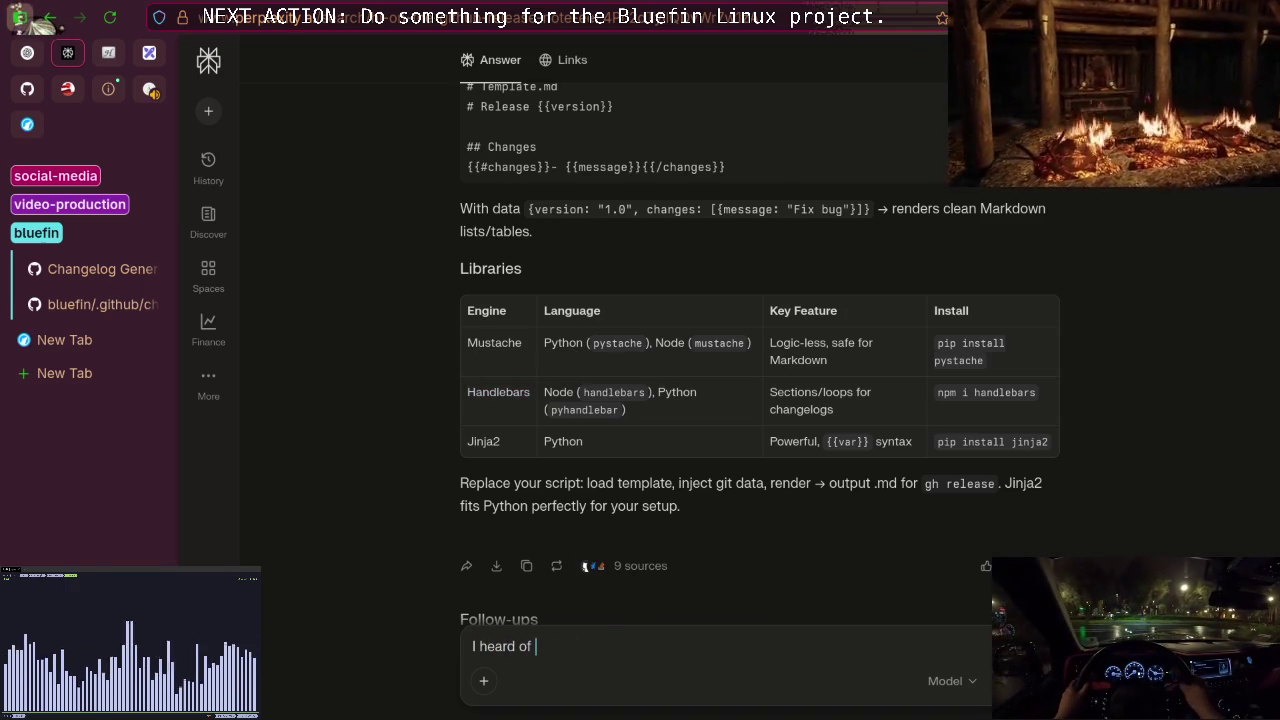
{"action": "type", "text": "Handlebars before,"}
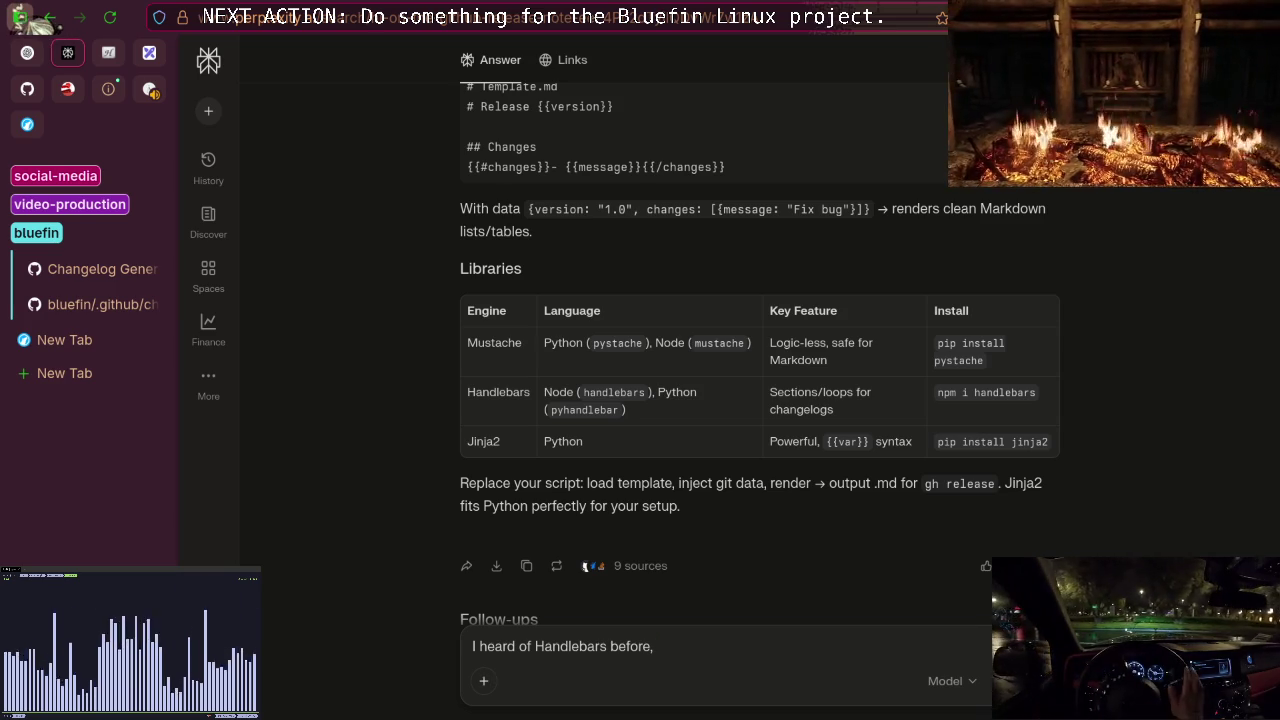
{"action": "type", "text": " th"}
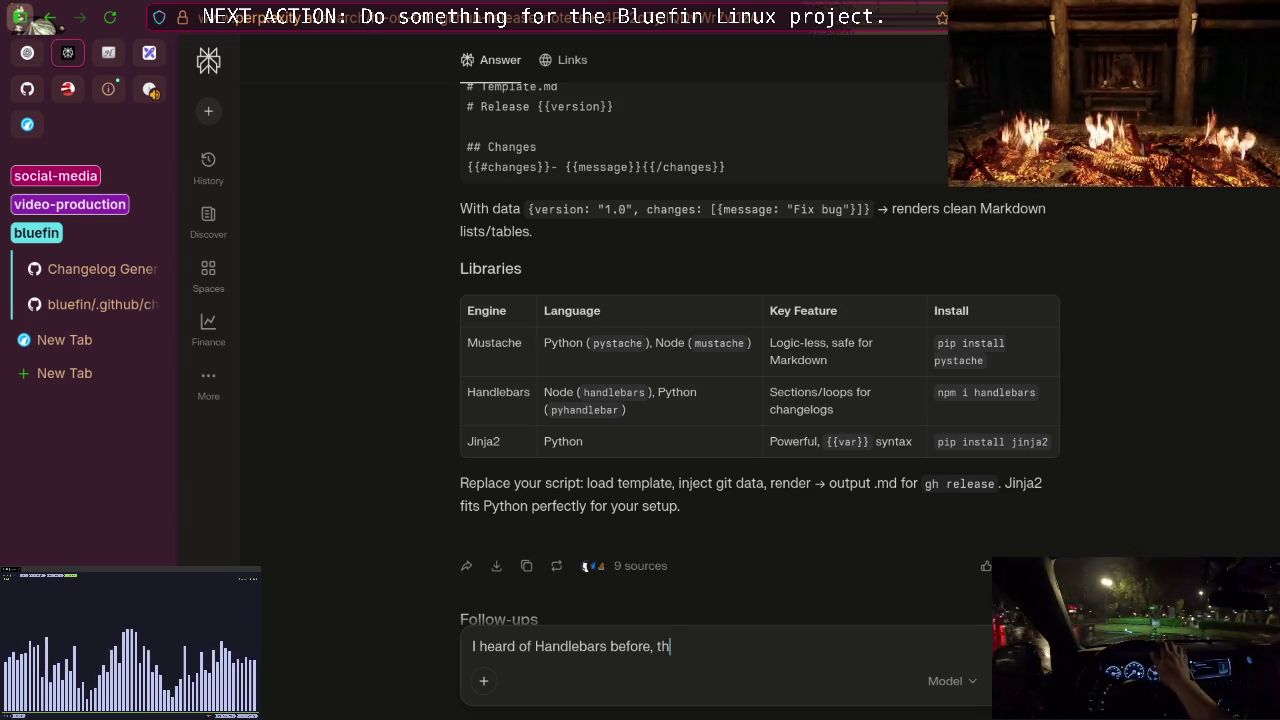
{"action": "type", "text": "ey deer"}
{"action": "key", "text": "ctrl+shift+Left"}
{"action": "type", "text": "output a markdown fi"}
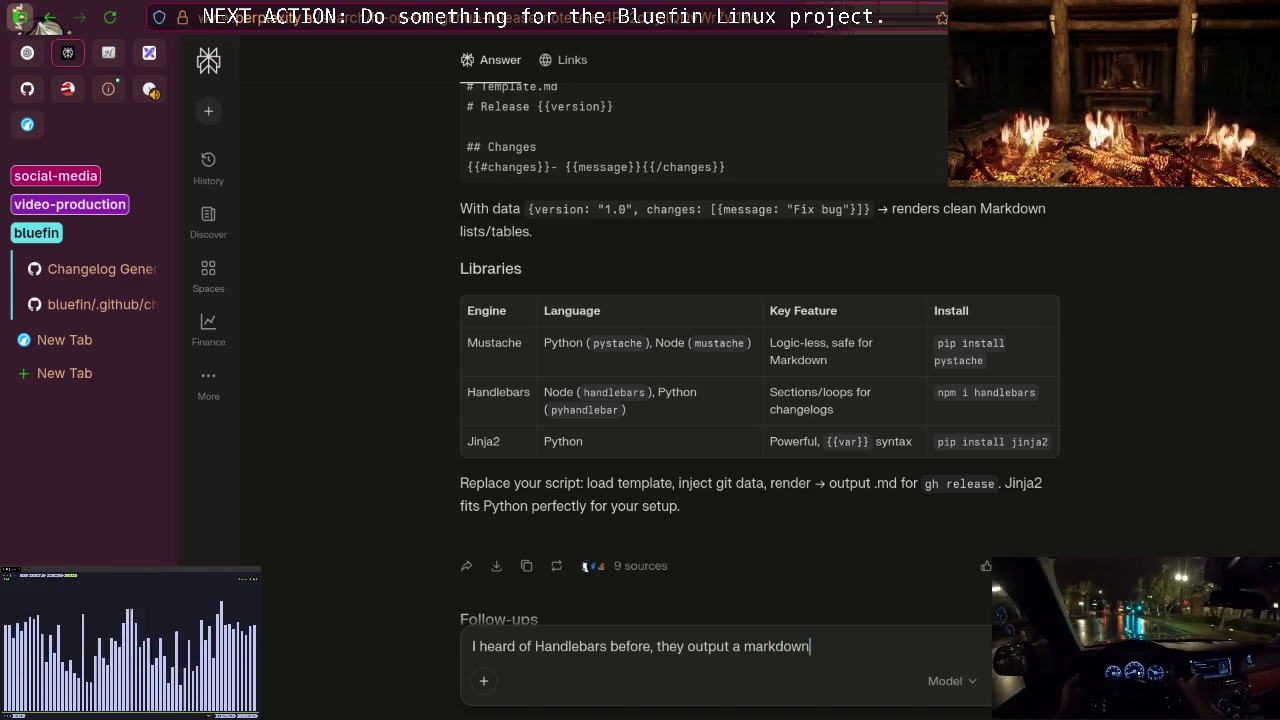
{"action": "type", "text": "le?"}
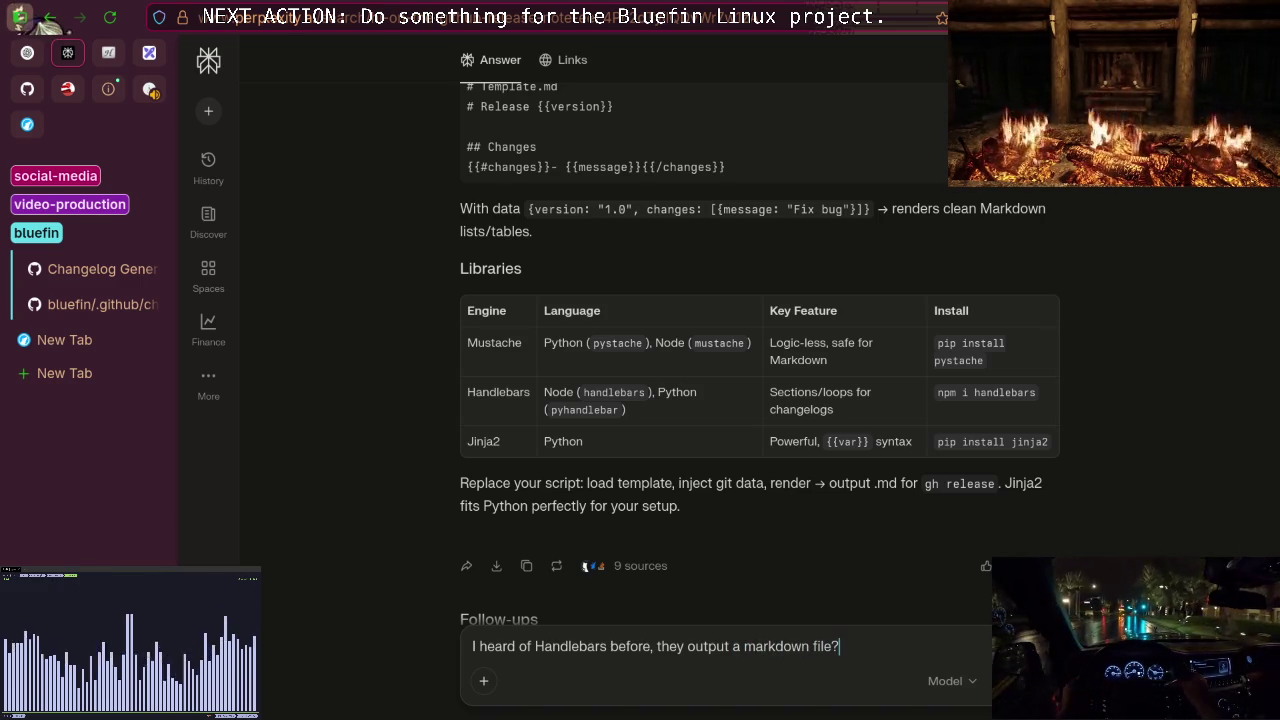
{"action": "key", "text": "Return"}
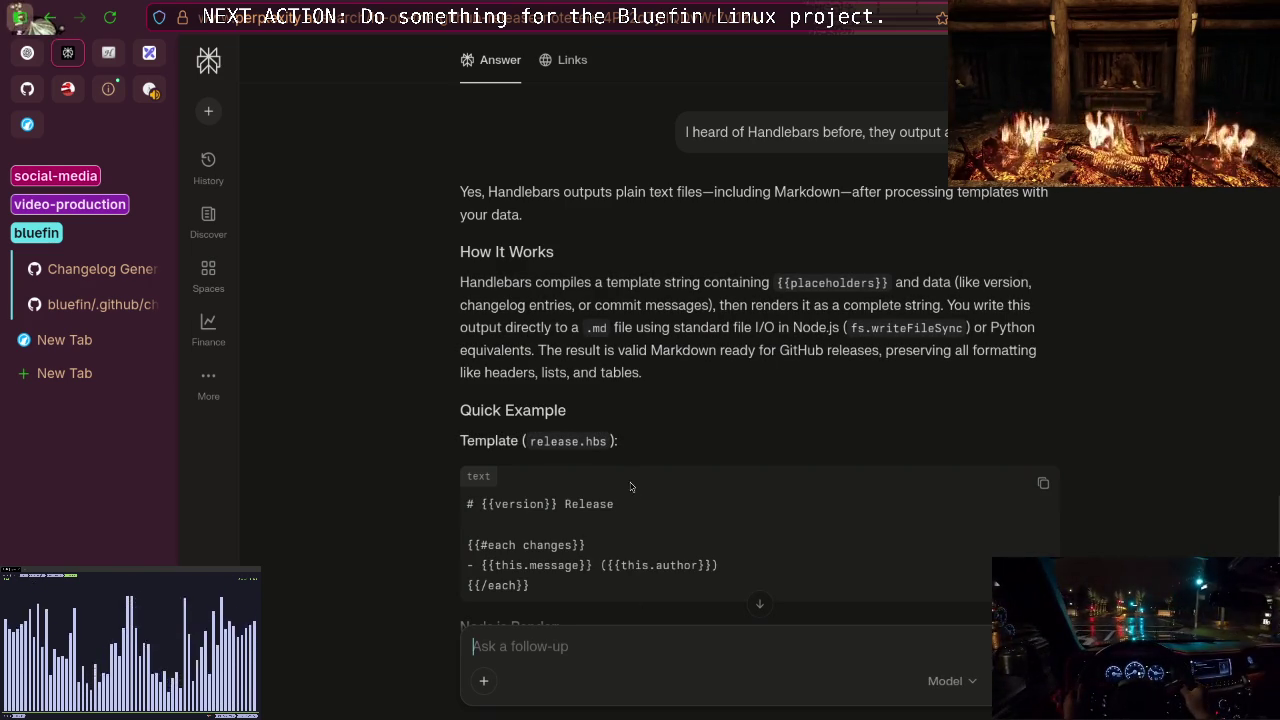
Read the Handlebars answer, highlight 'Handlebars', then return to bluefin's changelogs.py tab.
{"action": "scroll", "coordinate": [632, 498], "scroll_direction": "down", "scroll_amount": 2}
{"action": "scroll", "coordinate": [632, 498], "scroll_direction": "down", "scroll_amount": 2}
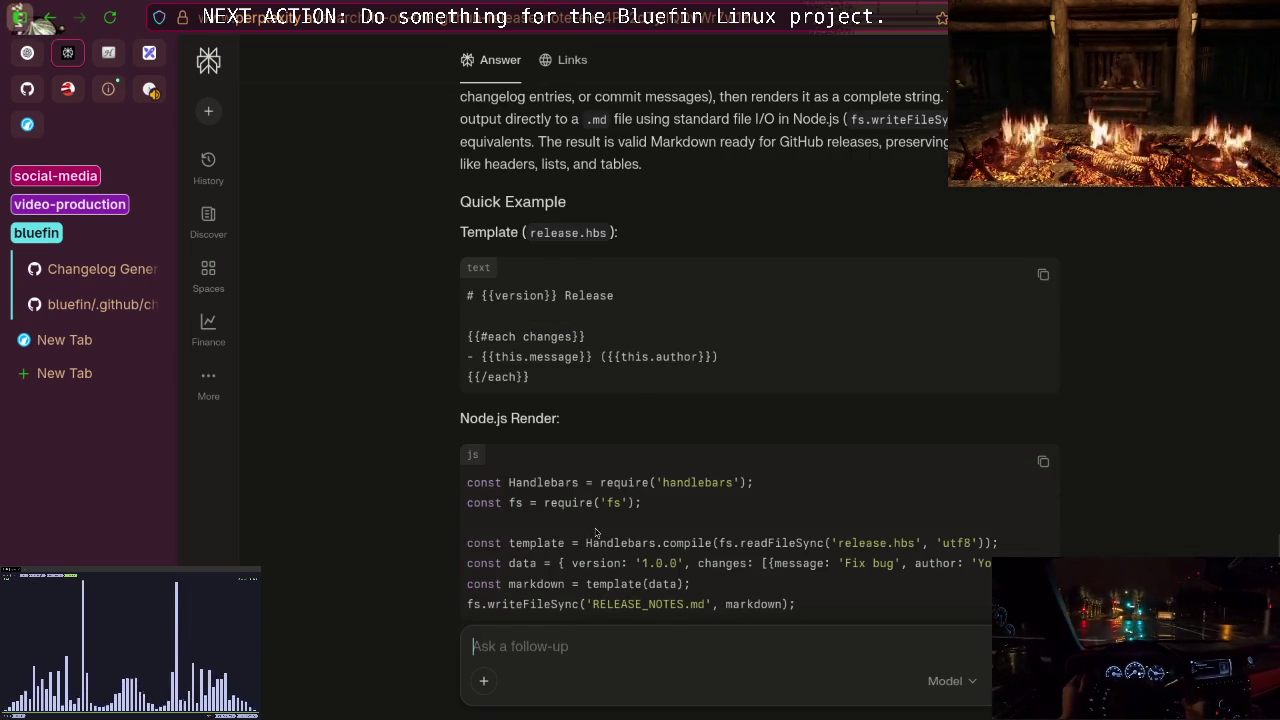
{"action": "scroll", "coordinate": [596, 532], "scroll_direction": "down", "scroll_amount": 2}
{"action": "scroll", "coordinate": [596, 532], "scroll_direction": "down", "scroll_amount": 3}
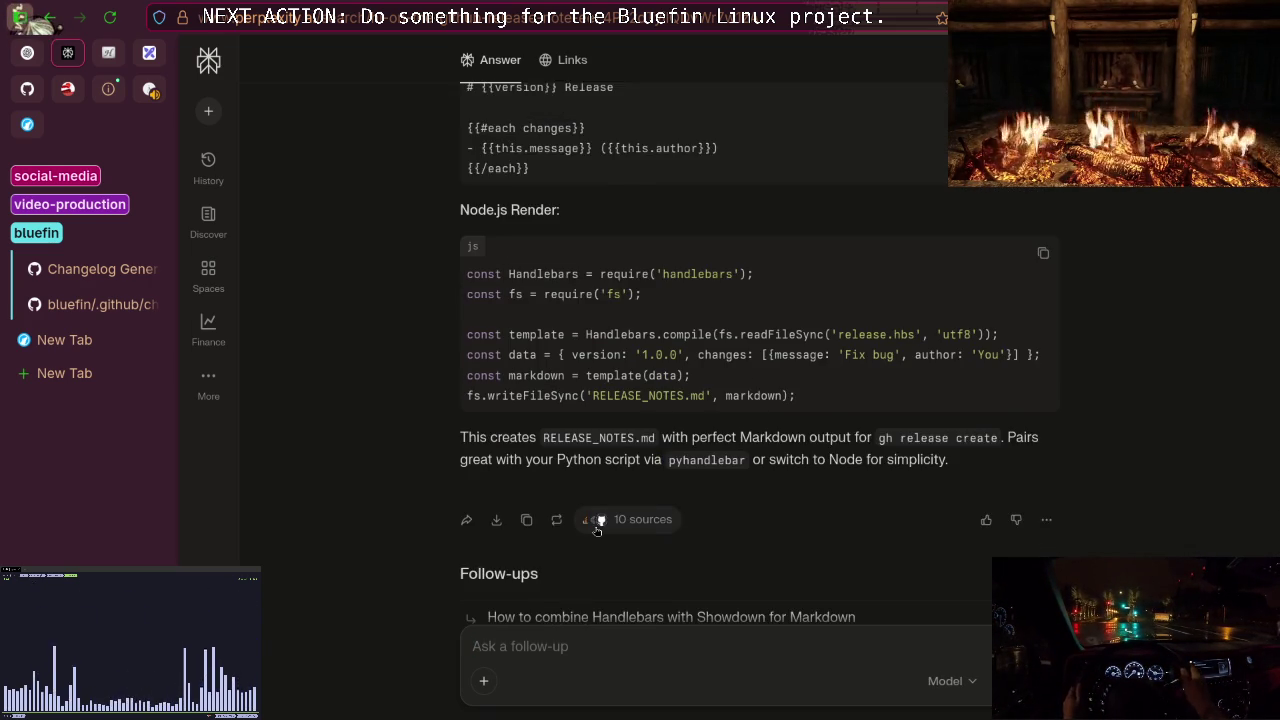
{"action": "scroll", "coordinate": [562, 546], "scroll_direction": "up", "scroll_amount": 1}
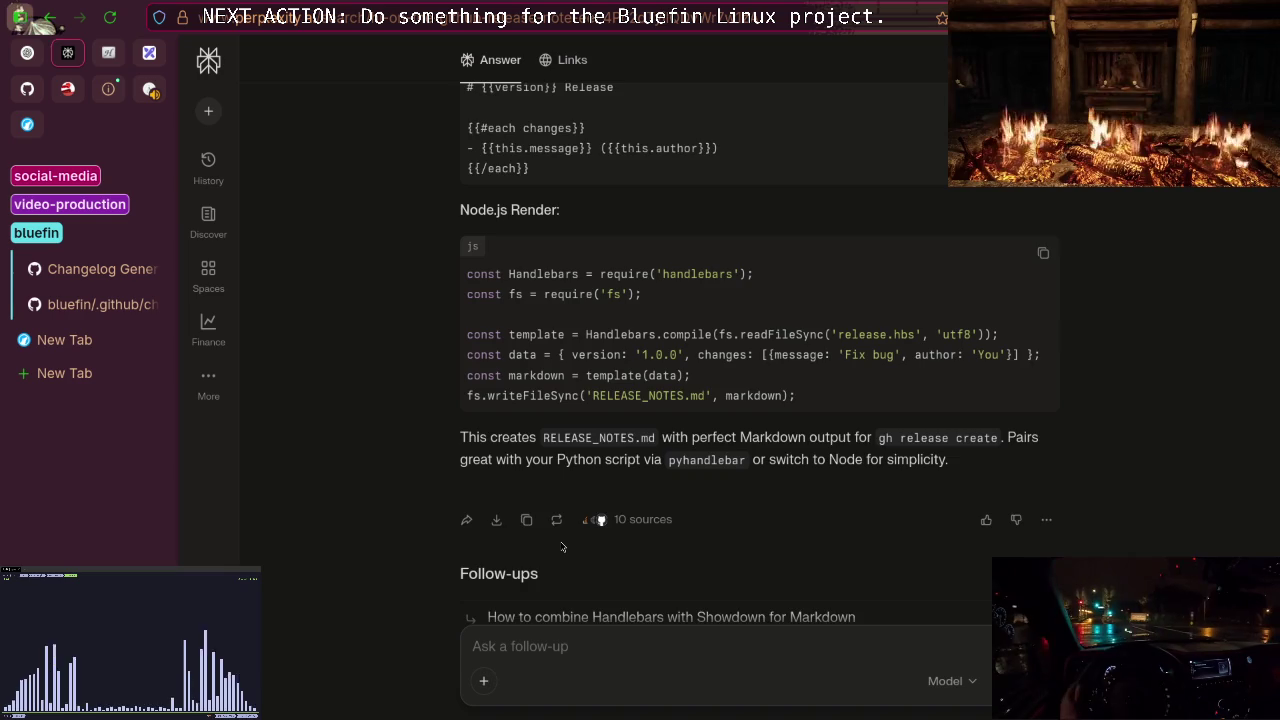
{"action": "scroll", "coordinate": [562, 546], "scroll_direction": "down", "scroll_amount": 2}
{"action": "scroll", "coordinate": [562, 546], "scroll_direction": "up", "scroll_amount": 10}
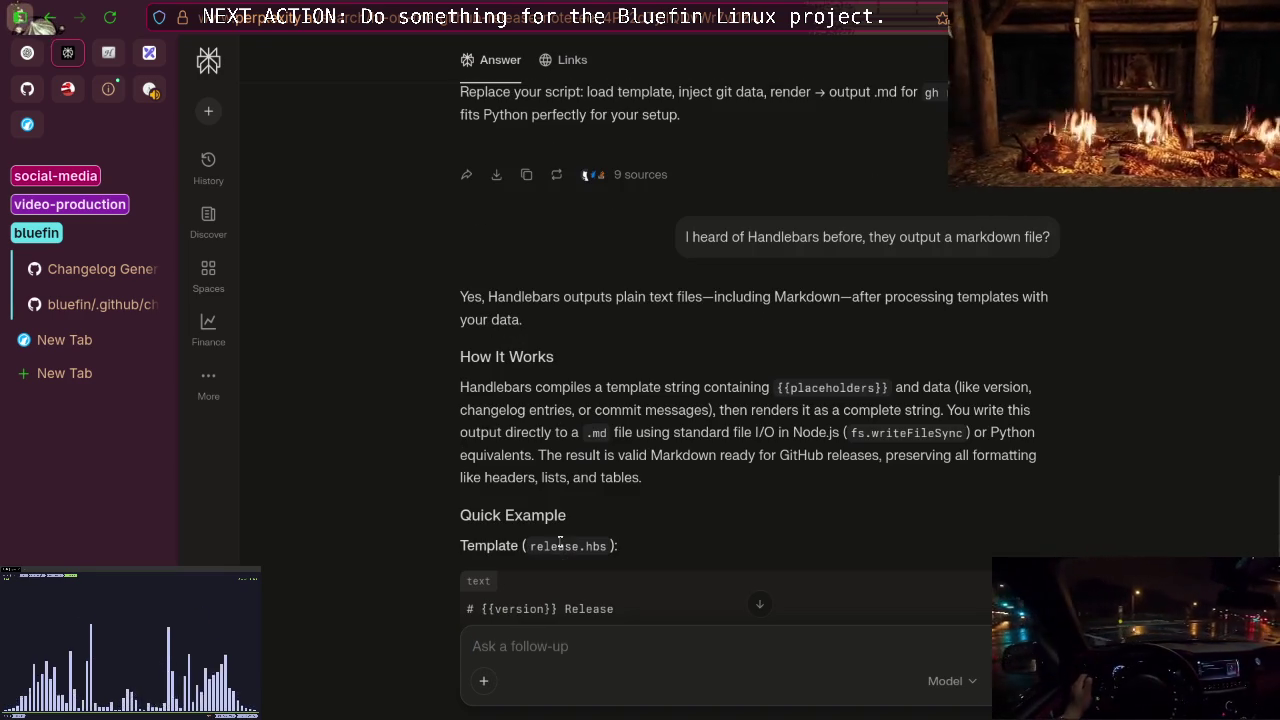
{"action": "double_click", "coordinate": [532, 297]}
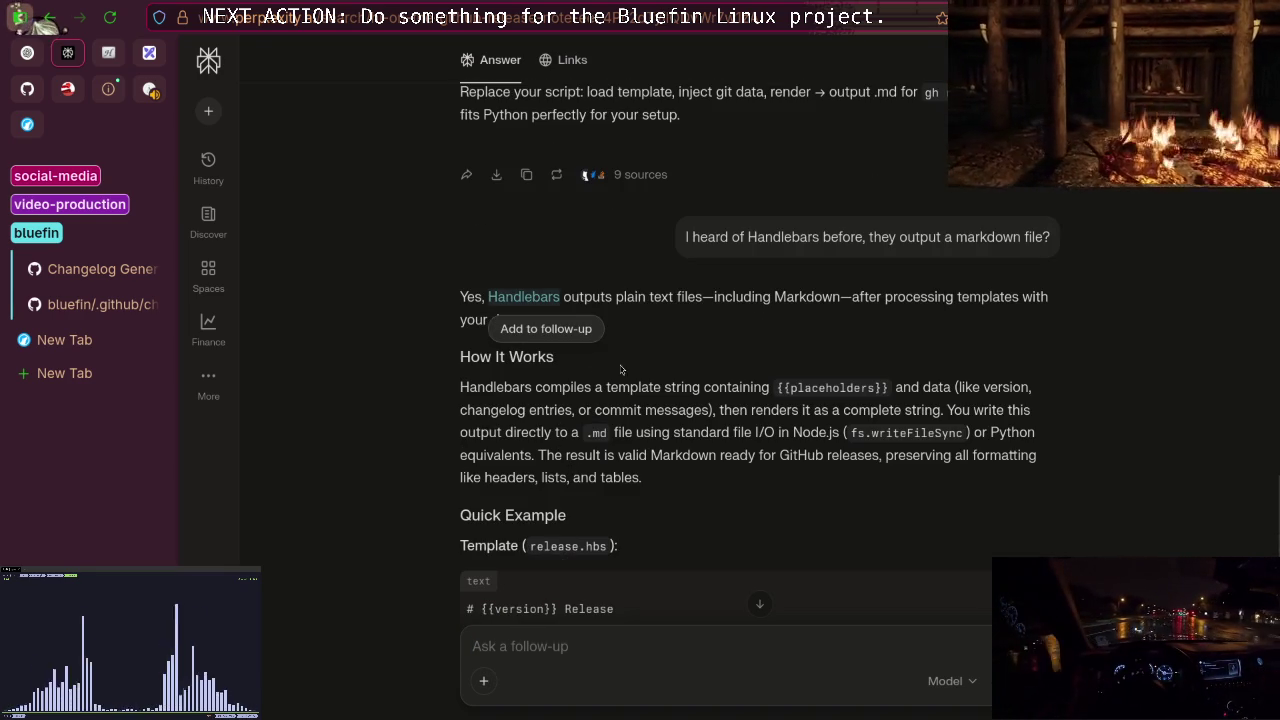
{"action": "left_click", "coordinate": [534, 334]}
{"action": "left_click_drag", "start_coordinate": [487, 297], "coordinate": [559, 297]}
{"action": "left_click", "coordinate": [384, 402]}
{"action": "left_click", "coordinate": [98, 304]}
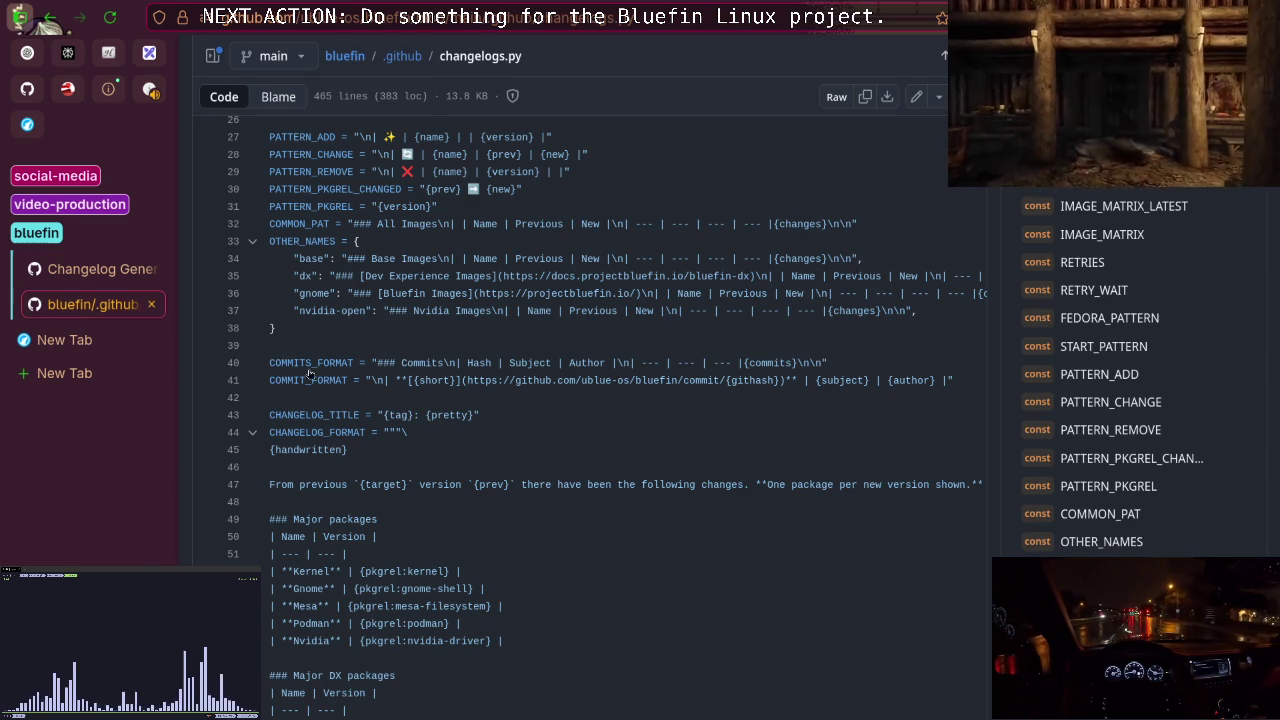
From the Changelog Generator 2.0 issue, view the linked user's profile, scroll through it, and close it.
{"action": "left_click", "coordinate": [101, 279]}
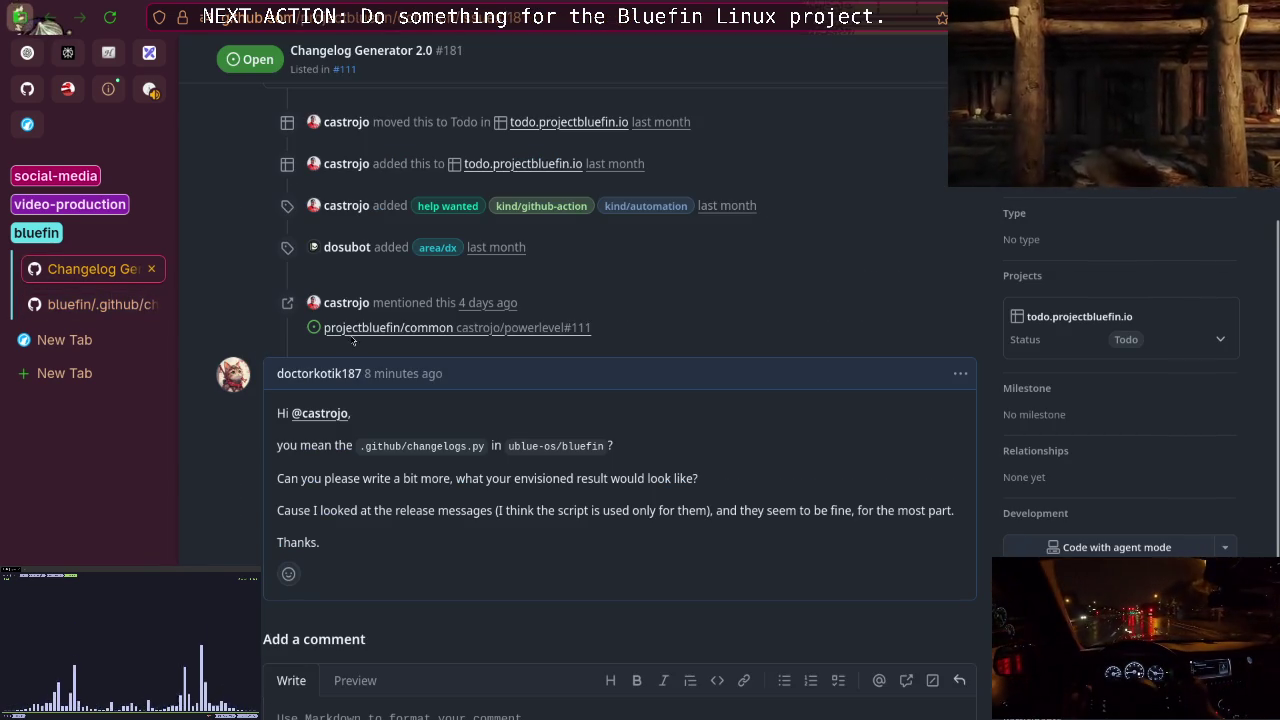
{"action": "left_click", "coordinate": [101, 312]}
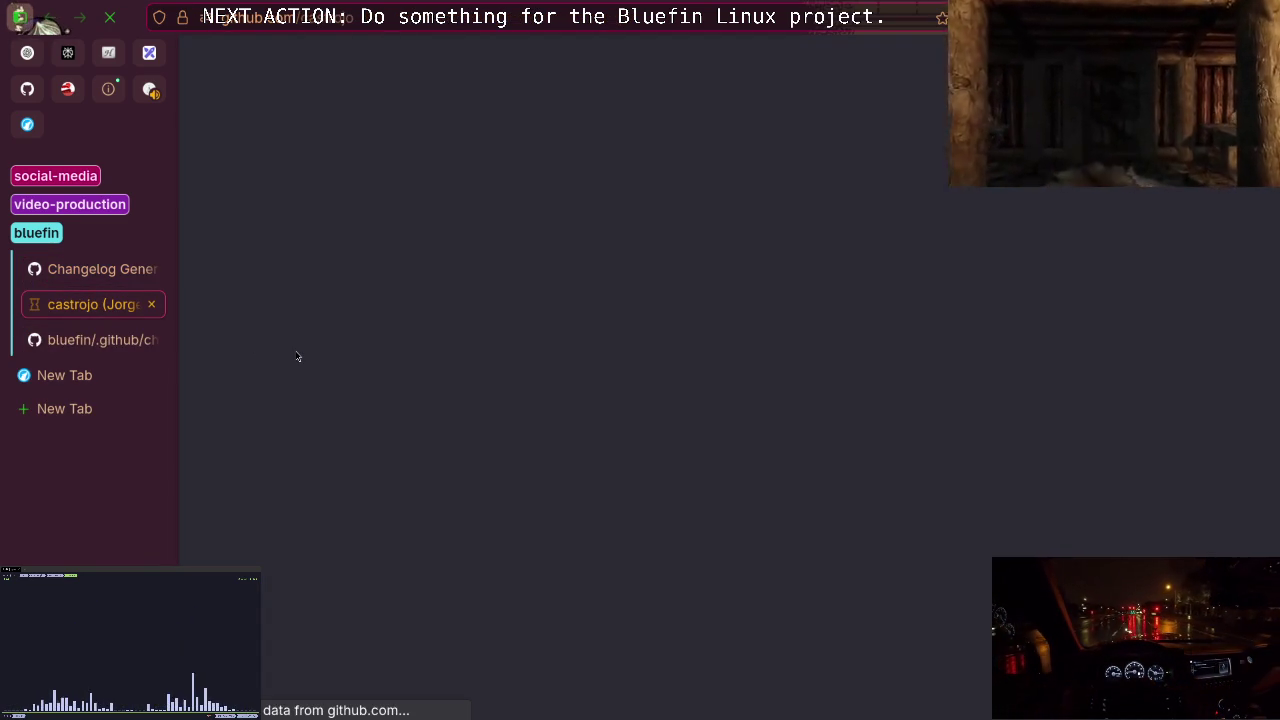
{"action": "scroll", "coordinate": [412, 341], "scroll_direction": "down", "scroll_amount": 5}
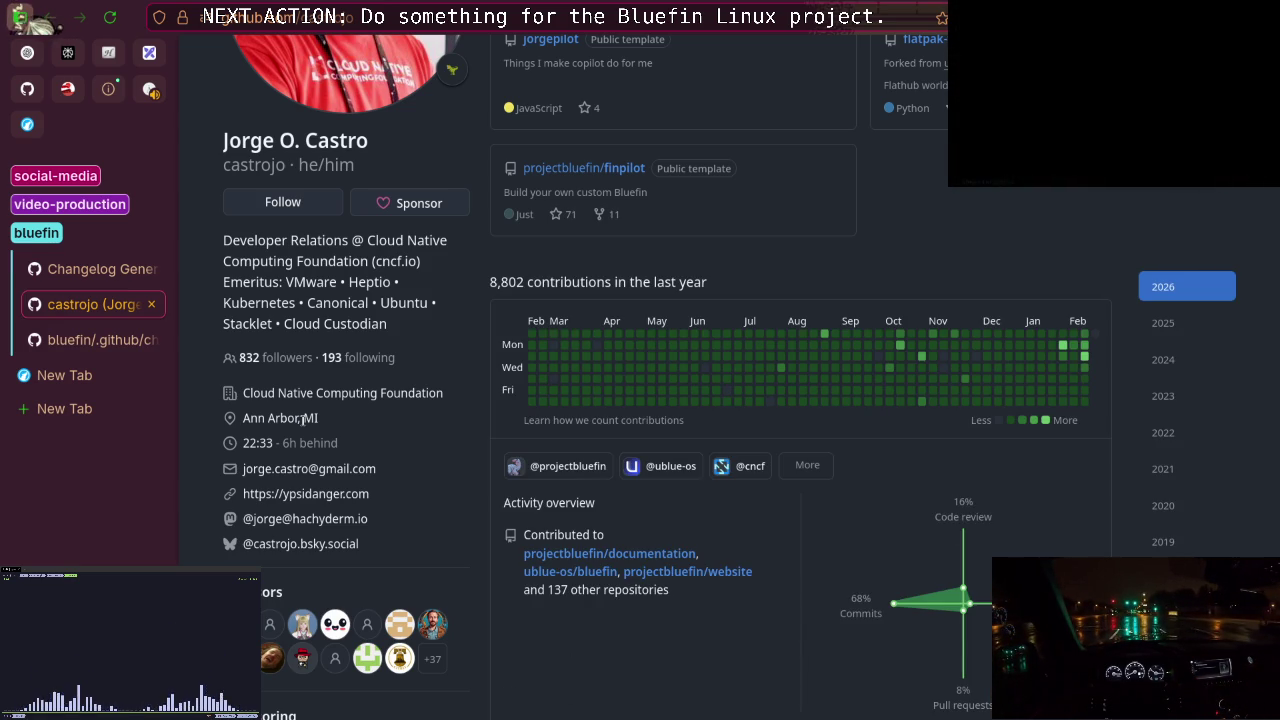
{"action": "scroll", "coordinate": [304, 418], "scroll_direction": "up", "scroll_amount": 3}
{"action": "scroll", "coordinate": [319, 413], "scroll_direction": "down", "scroll_amount": 4}
{"action": "scroll", "coordinate": [319, 413], "scroll_direction": "up", "scroll_amount": 4}
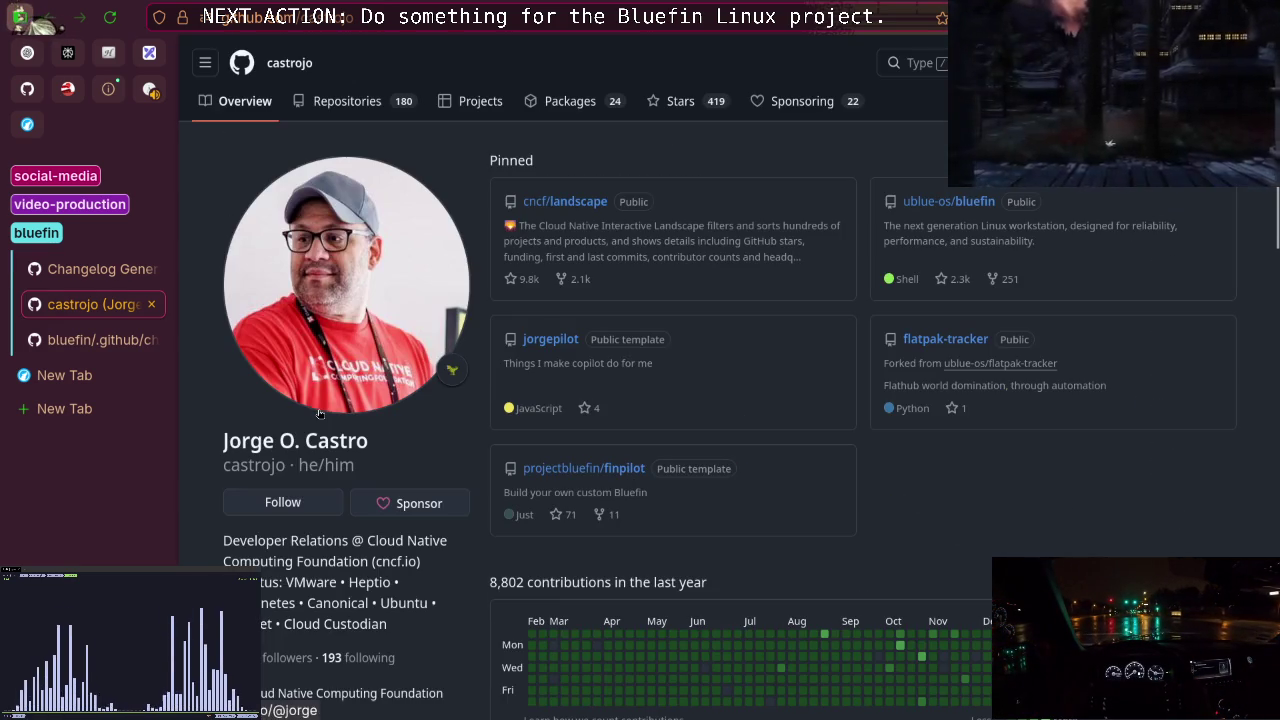
{"action": "scroll", "coordinate": [321, 413], "scroll_direction": "down", "scroll_amount": 4}
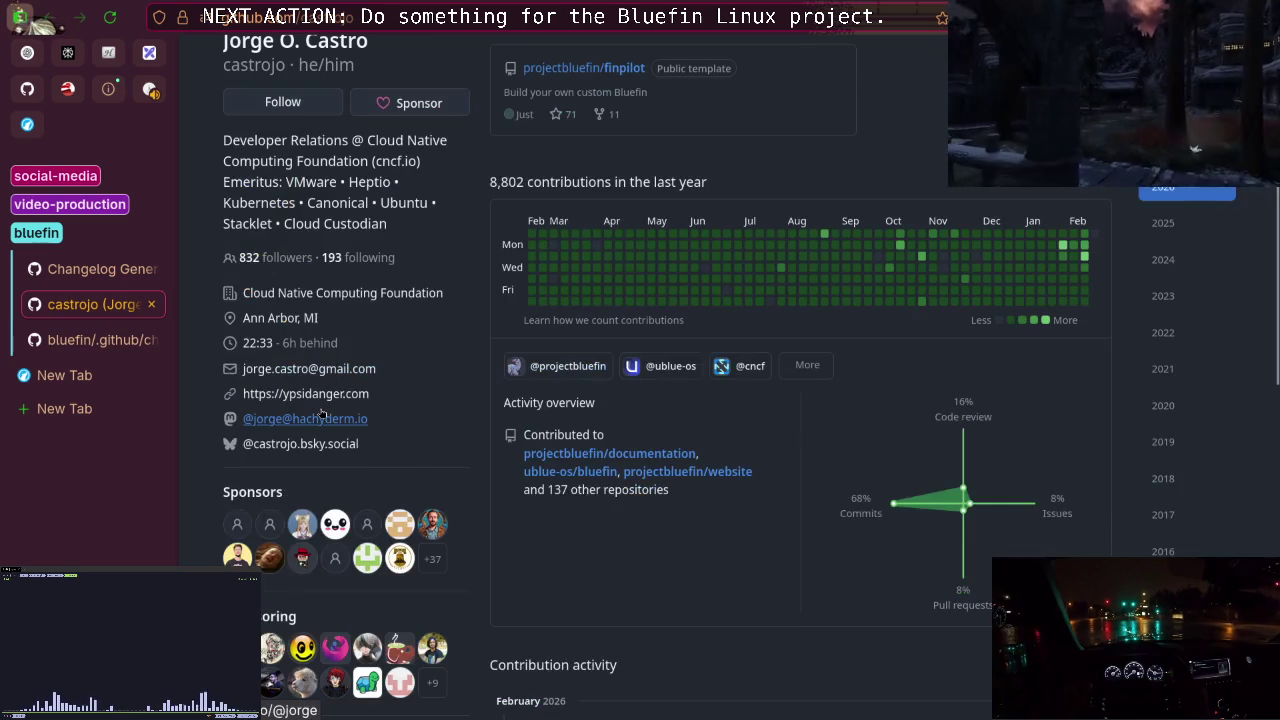
{"action": "scroll", "coordinate": [321, 413], "scroll_direction": "down", "scroll_amount": 2}
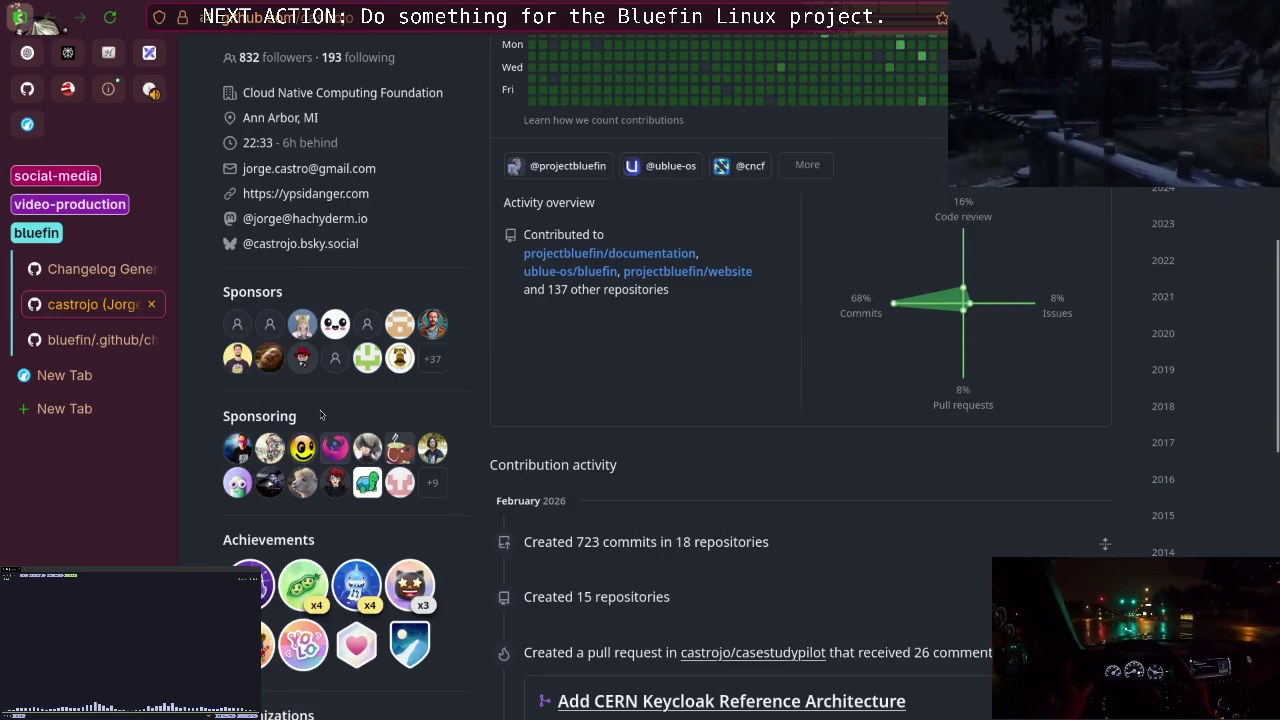
{"action": "scroll", "coordinate": [321, 413], "scroll_direction": "up", "scroll_amount": 3}
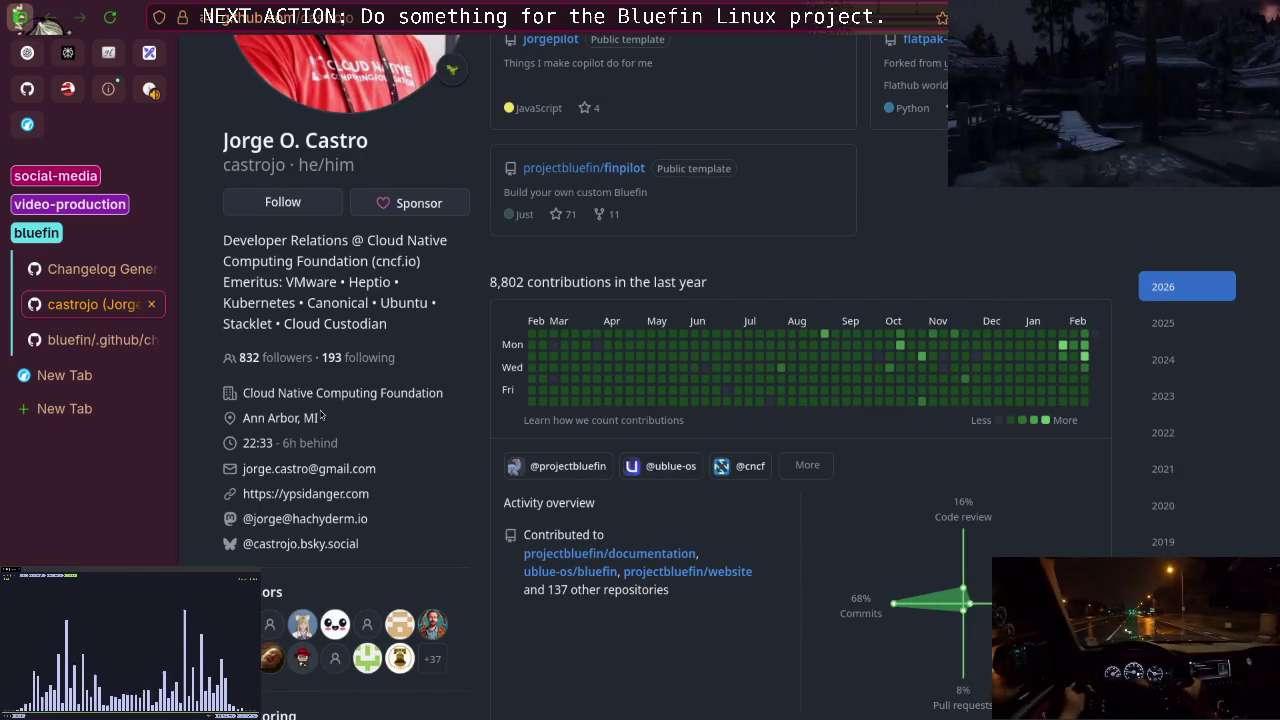
{"action": "scroll", "coordinate": [321, 413], "scroll_direction": "up", "scroll_amount": 2}
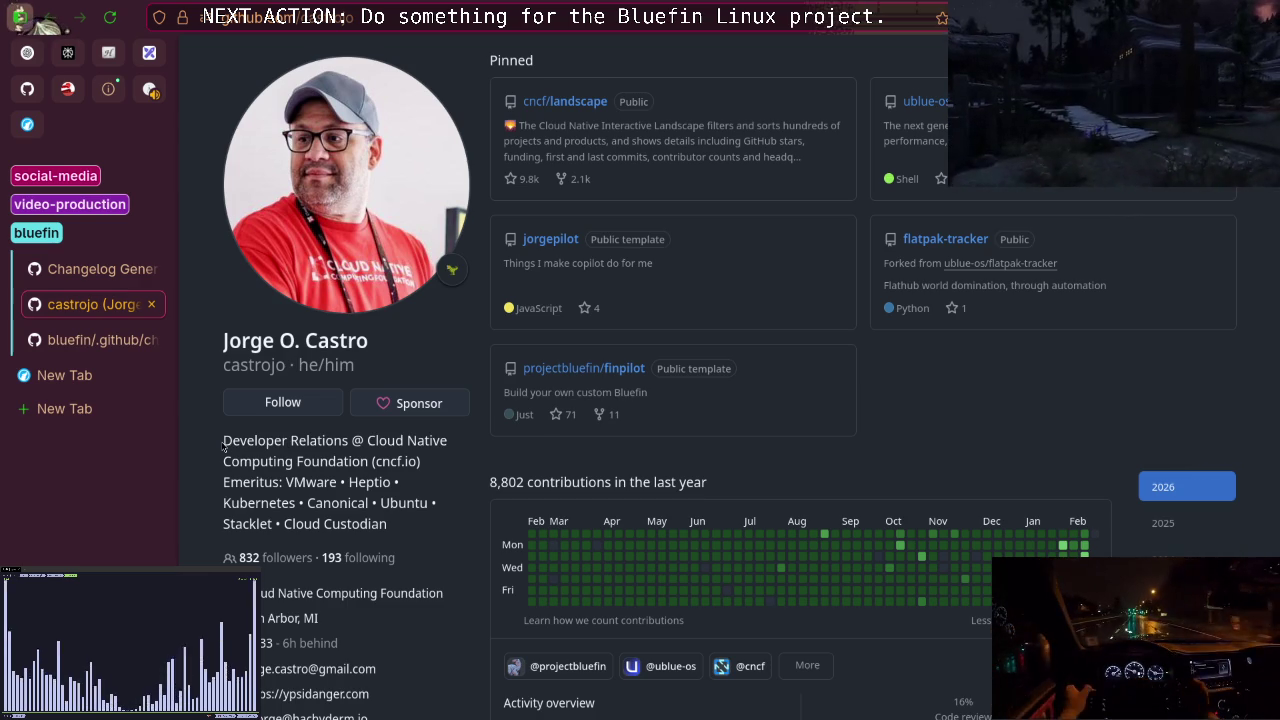
{"action": "left_click", "coordinate": [151, 304]}
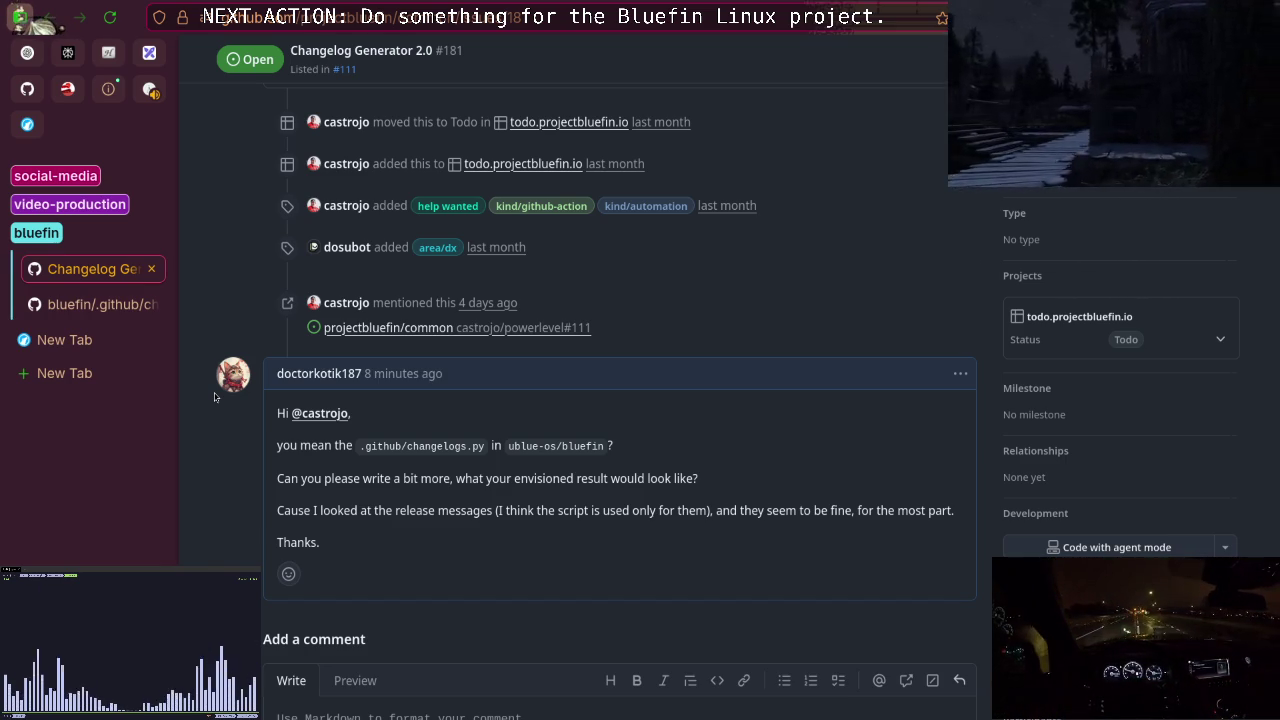
Reload issue #181, switch to the changelogs.py tab, and open a new blank tab.
{"action": "left_click", "coordinate": [110, 17]}
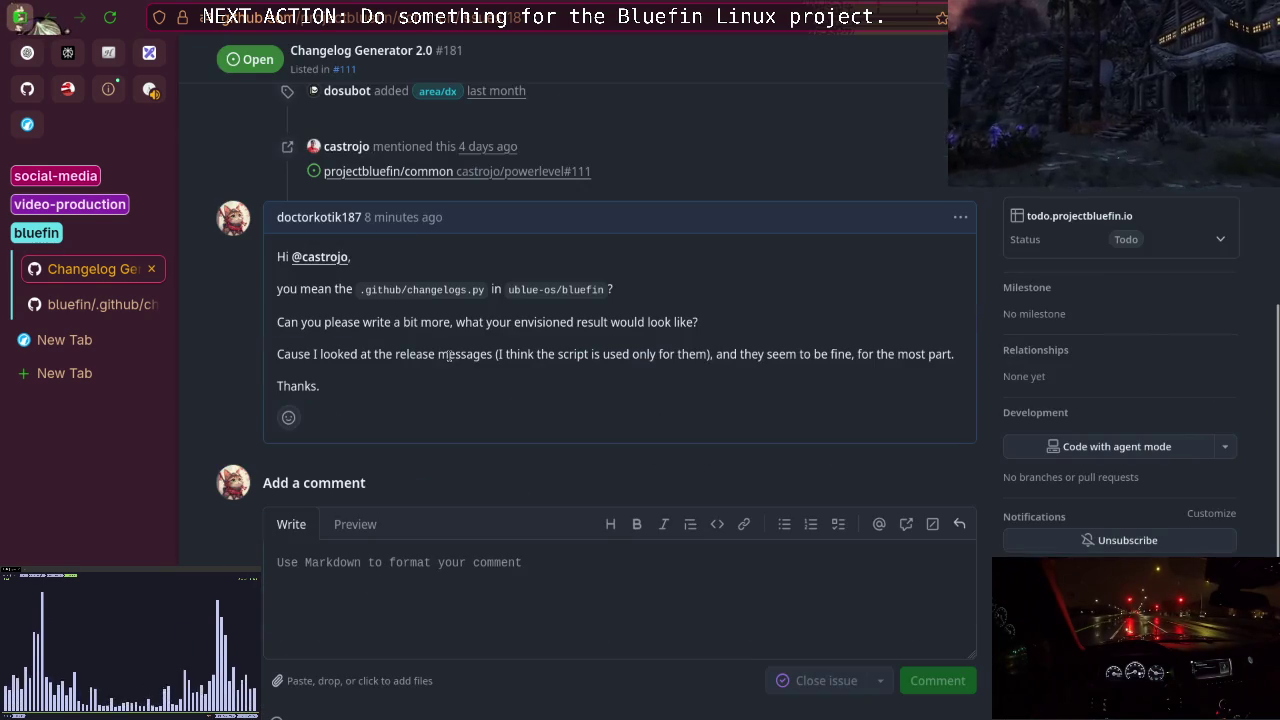
{"action": "left_click", "coordinate": [88, 304]}
{"action": "left_click", "coordinate": [83, 336]}
{"action": "left_click", "coordinate": [88, 310]}
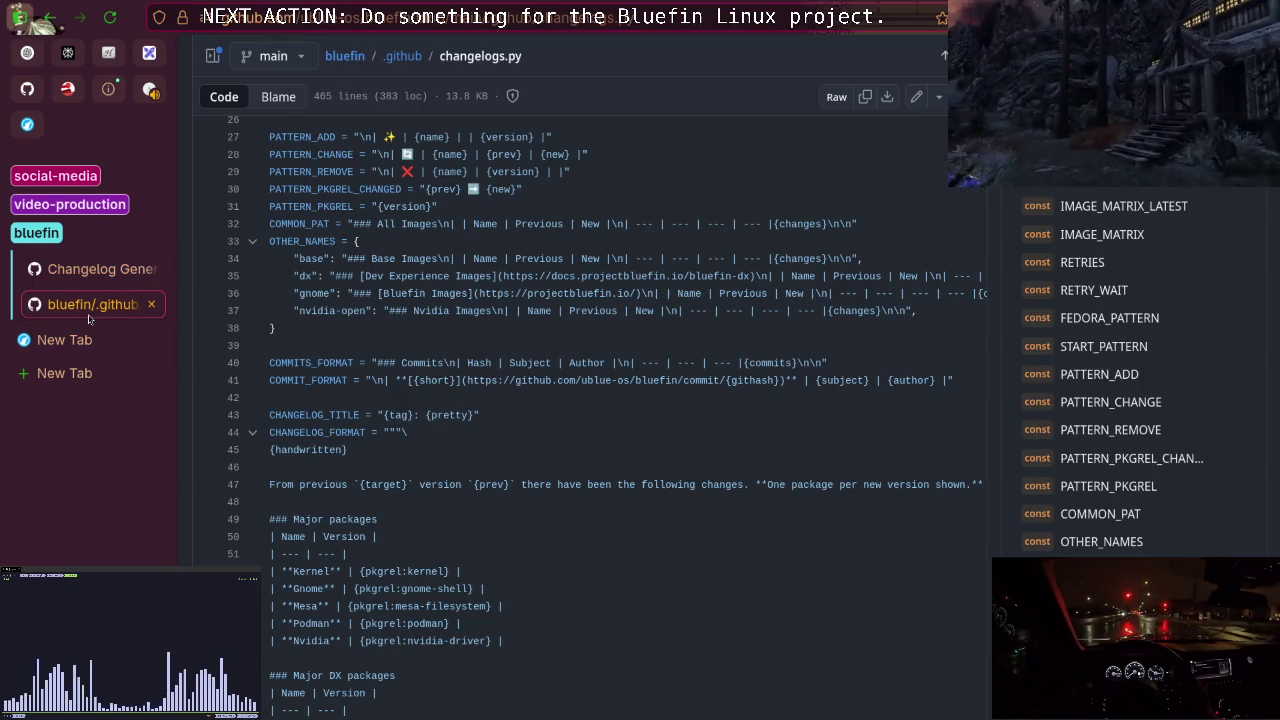
{"action": "key", "text": "ctrl+t"}
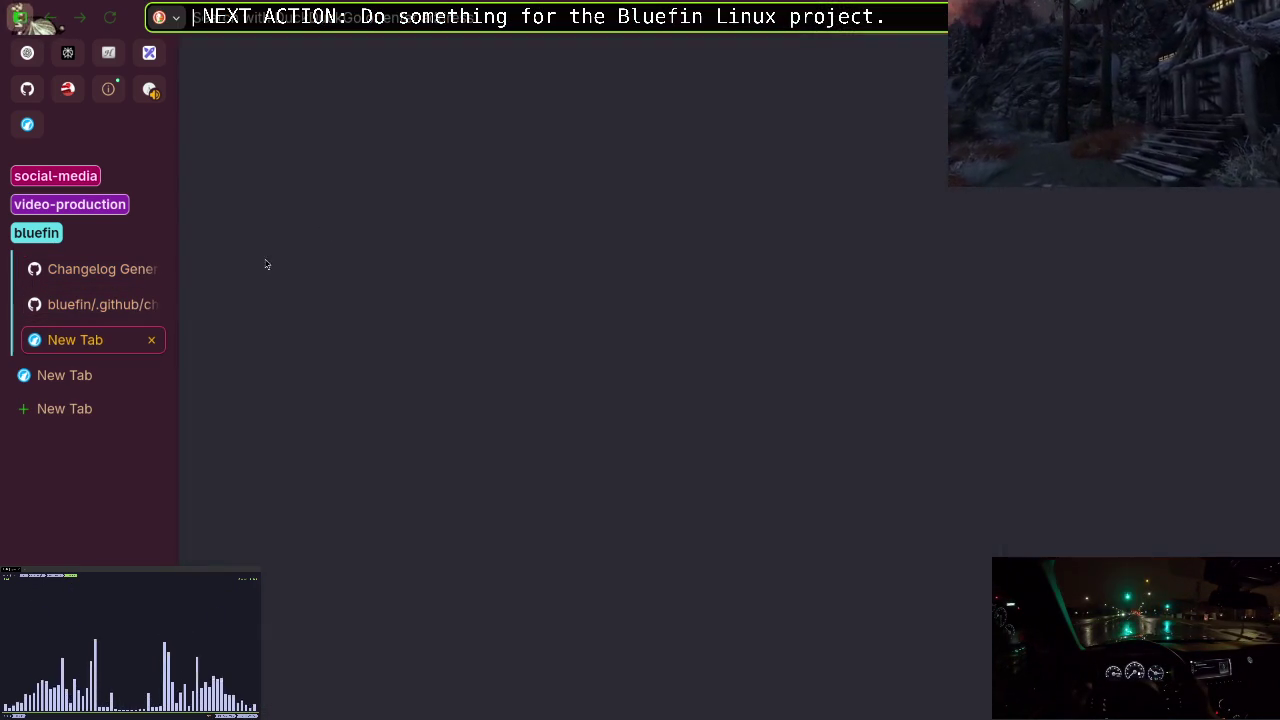
Search 'Handlebars github' and open the handlebars-lang/handlebars.js result using link hints.
{"action": "type", "text": "Handlebars"}
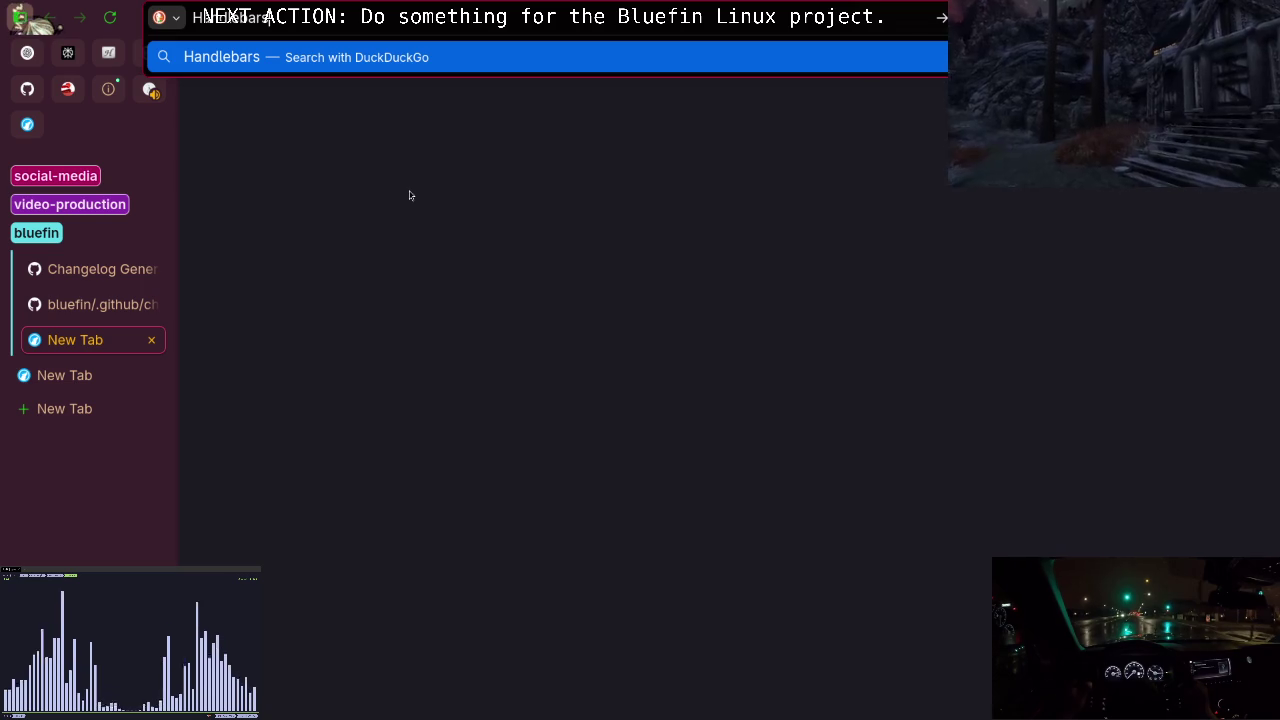
{"action": "type", "text": " github"}
{"action": "key", "text": "Return"}
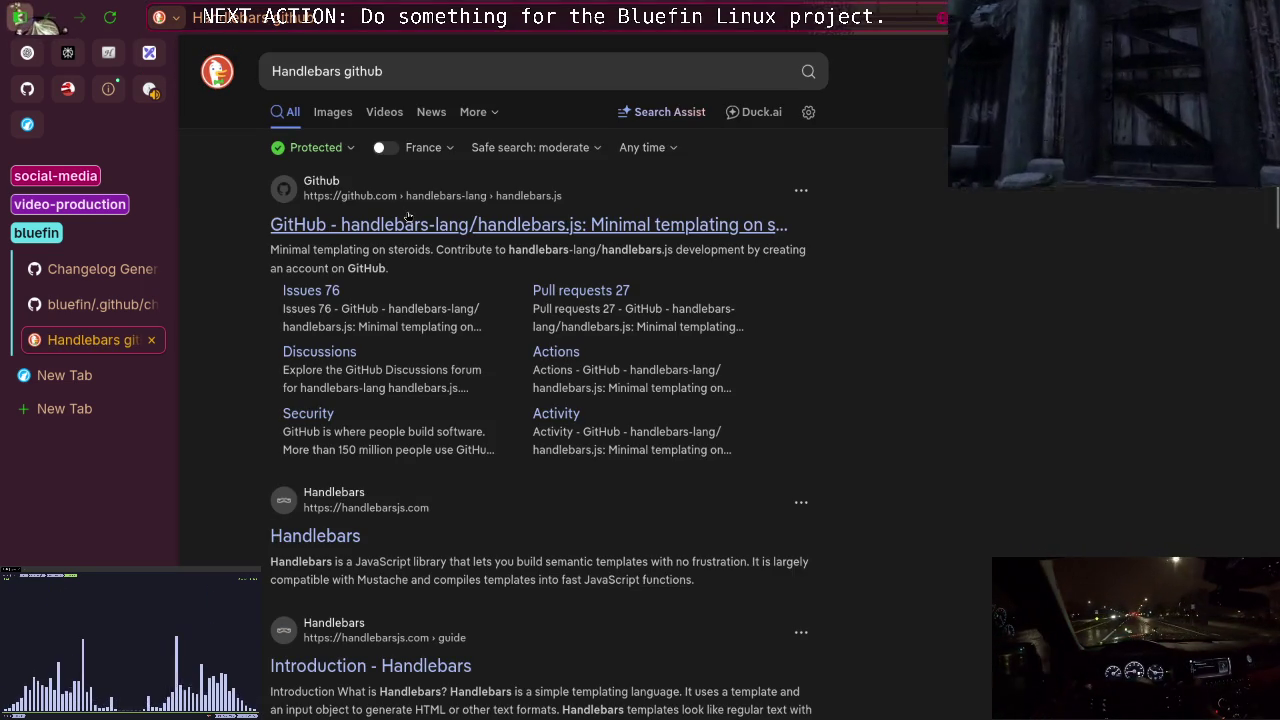
{"action": "key", "text": "f"}
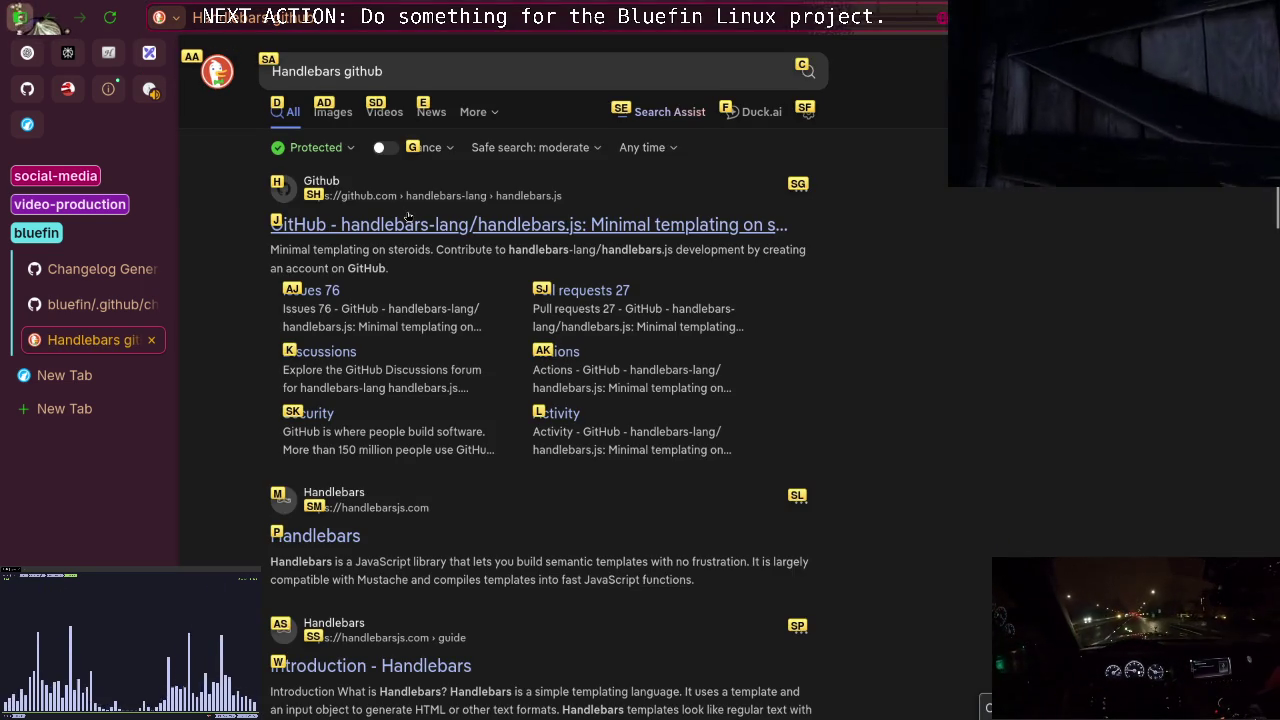
{"action": "key", "text": "j"}
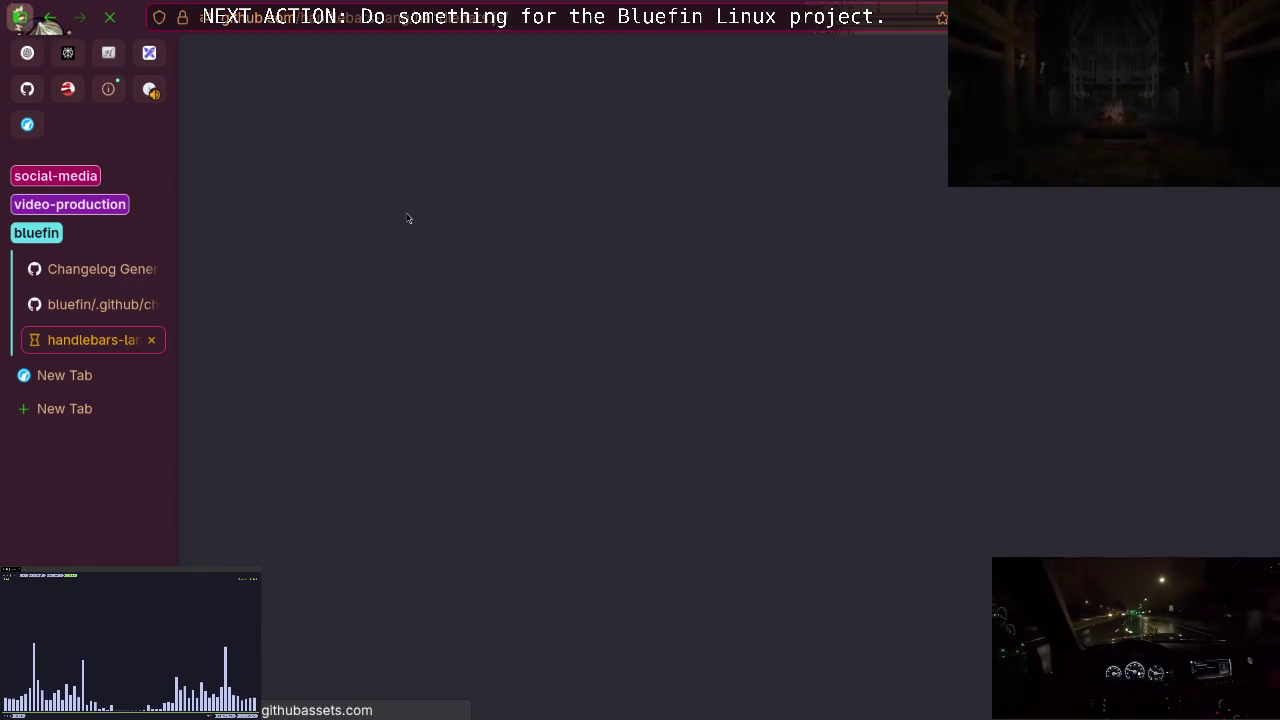
Scroll the handlebars.js README to the Mustache differences and highlight the sentence on partials.
{"action": "scroll", "coordinate": [488, 267], "scroll_direction": "down", "scroll_amount": 5}
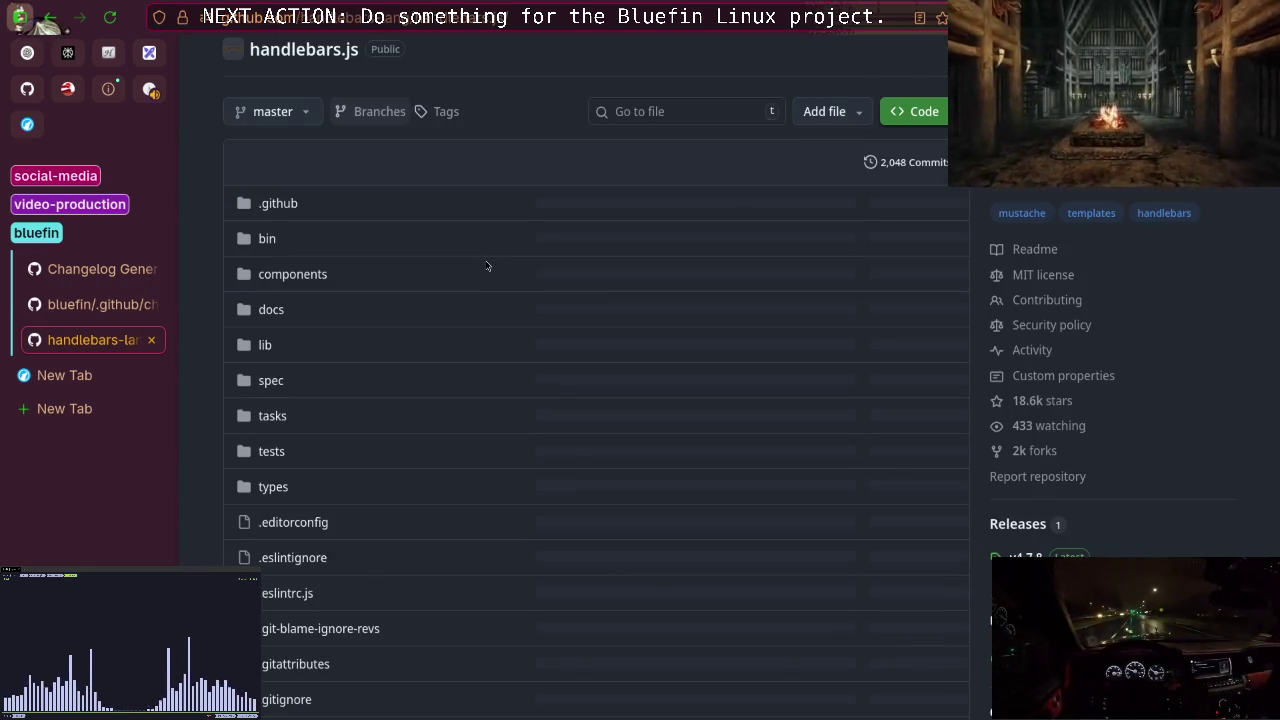
{"action": "scroll", "coordinate": [488, 267], "scroll_direction": "down", "scroll_amount": 10}
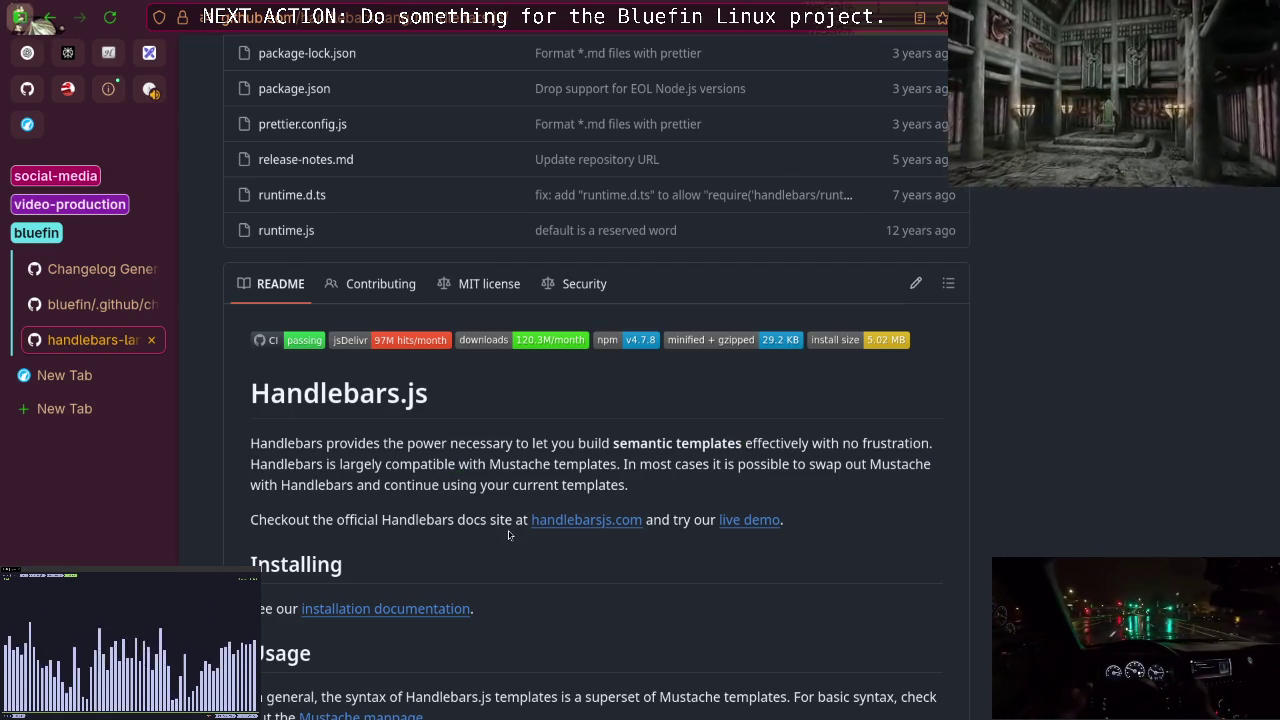
{"action": "scroll", "coordinate": [508, 535], "scroll_direction": "down", "scroll_amount": 10}
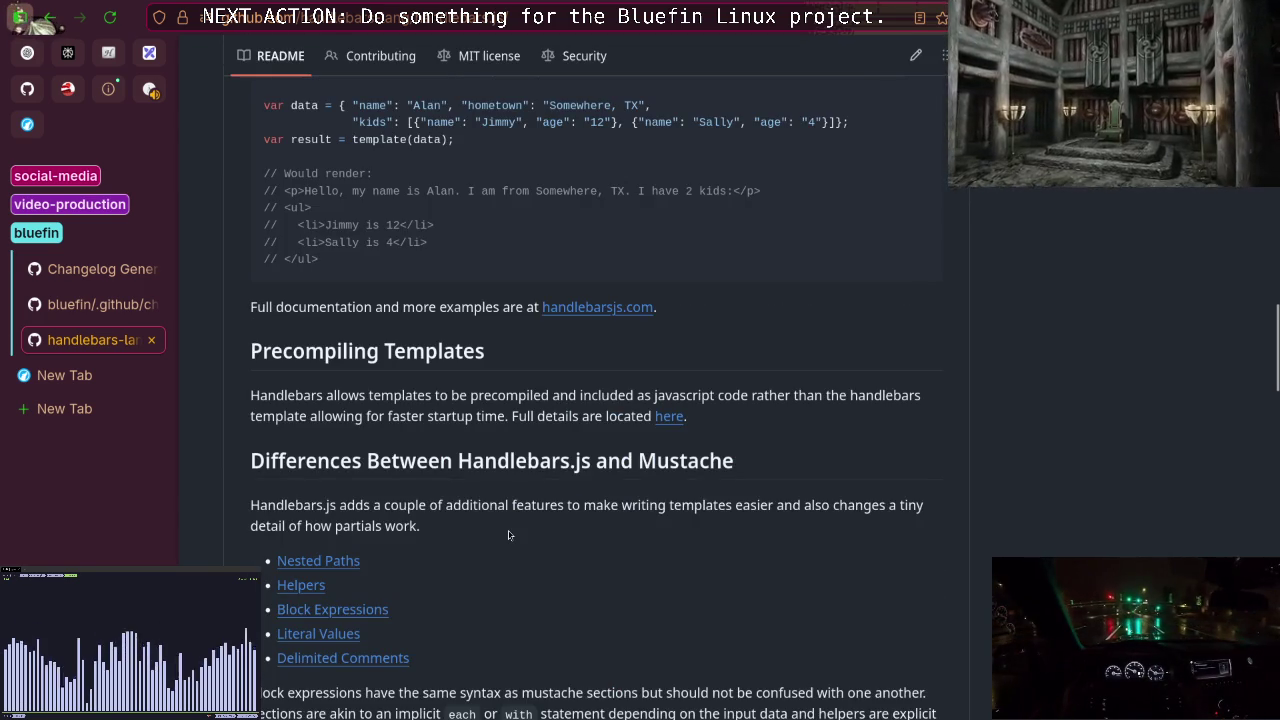
{"action": "scroll", "coordinate": [508, 535], "scroll_direction": "down", "scroll_amount": 2}
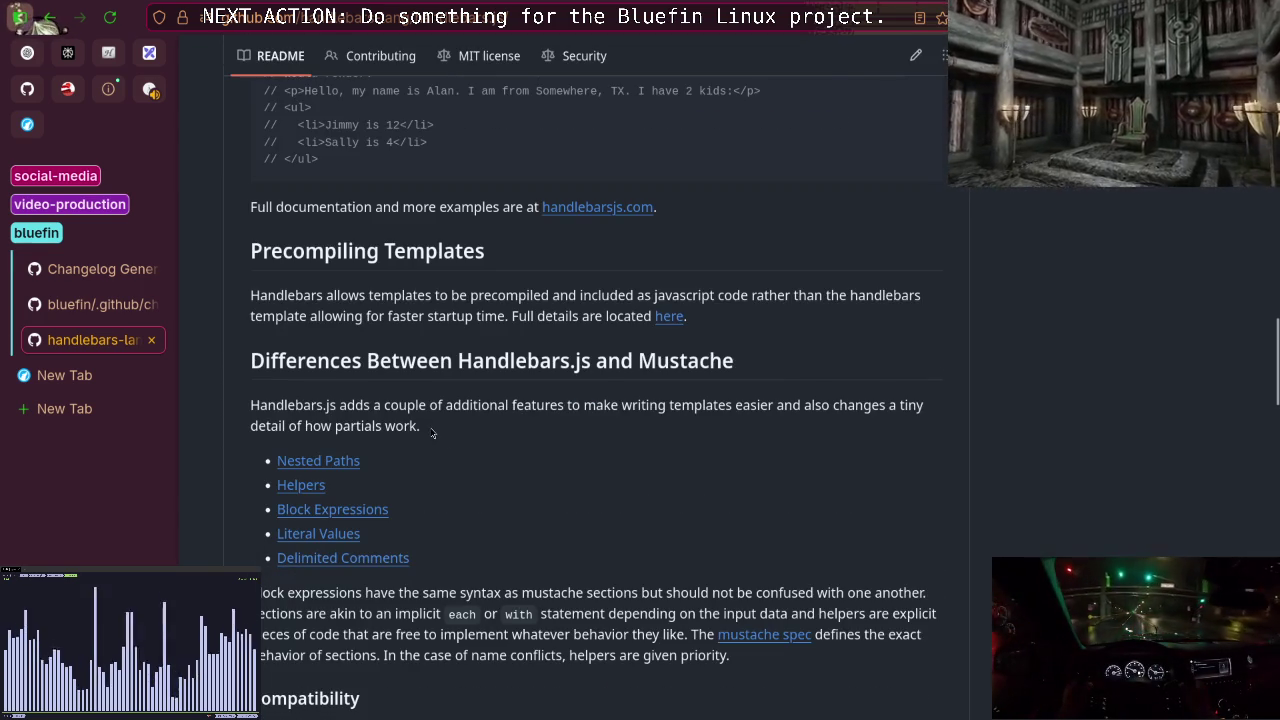
{"action": "left_click_drag", "start_coordinate": [551, 405], "coordinate": [559, 417]}
{"action": "left_click", "coordinate": [559, 420]}
Read the Compatibility notes on unsupported Mustache behaviors, marking the compat flag phrase.
{"action": "scroll", "coordinate": [558, 424], "scroll_direction": "down", "scroll_amount": 2}
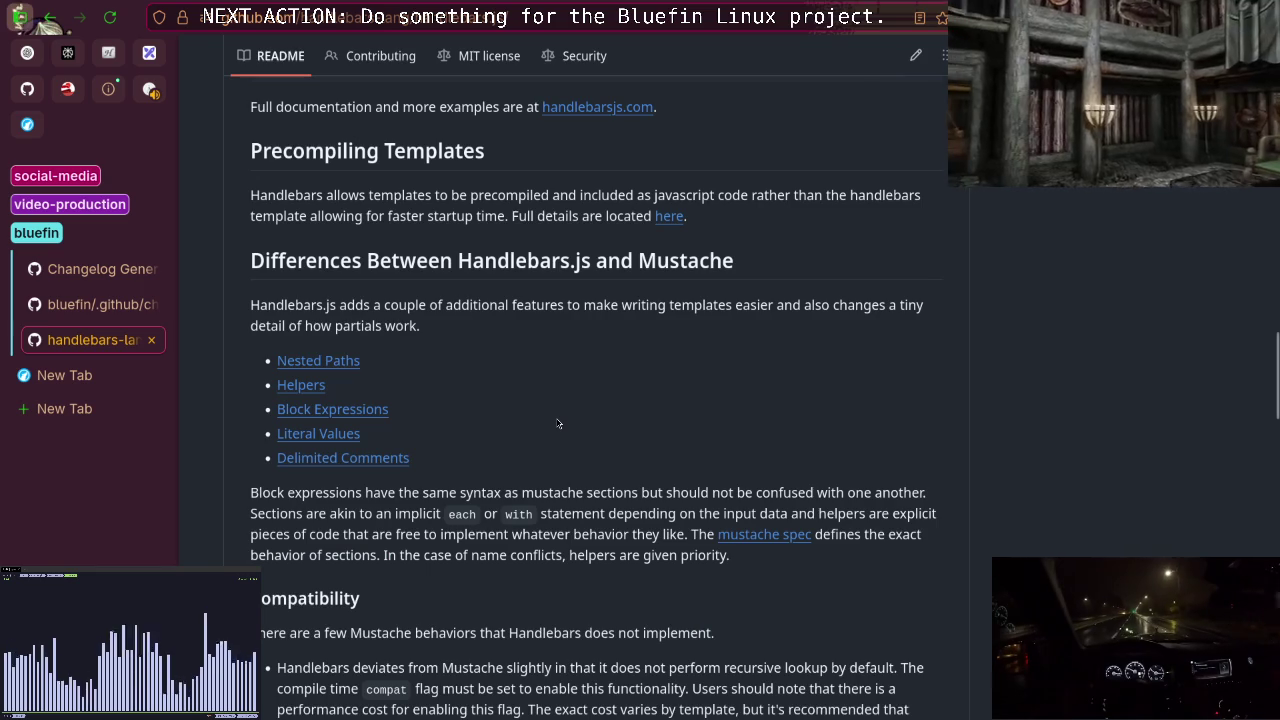
{"action": "scroll", "coordinate": [558, 424], "scroll_direction": "down", "scroll_amount": 1}
{"action": "scroll", "coordinate": [558, 424], "scroll_direction": "up", "scroll_amount": 20}
{"action": "scroll", "coordinate": [558, 424], "scroll_direction": "up", "scroll_amount": 5}
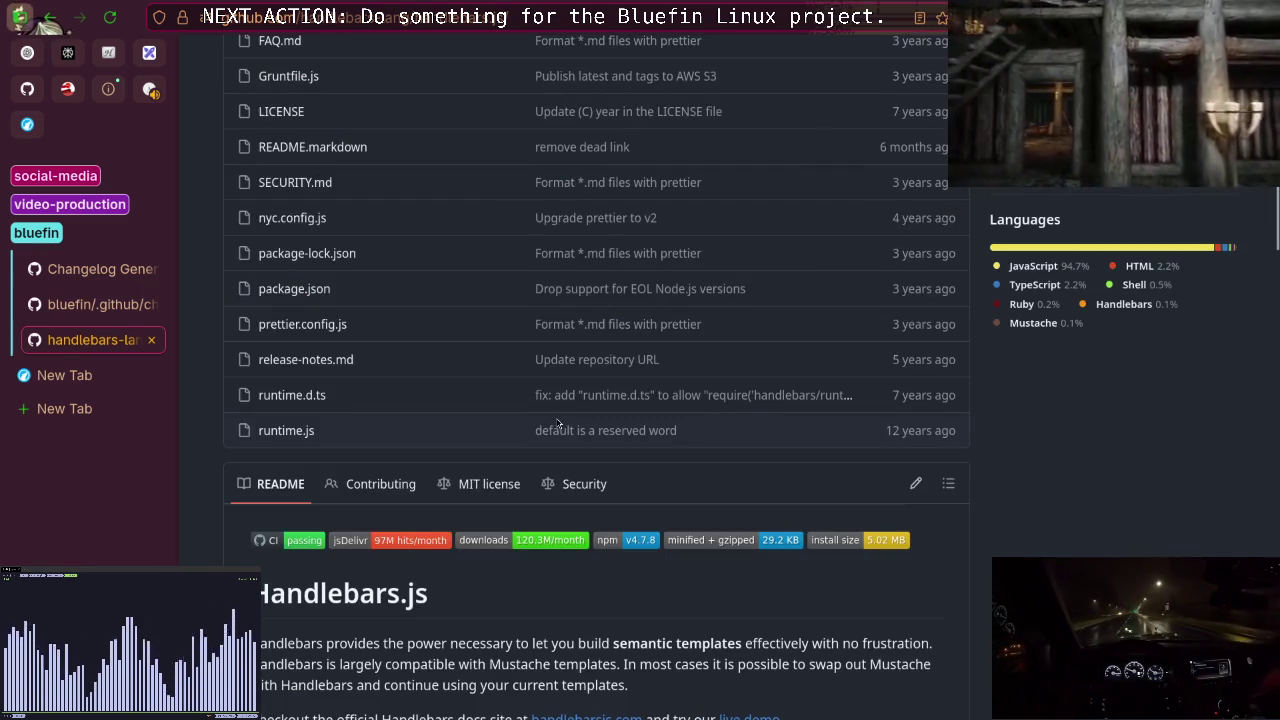
{"action": "scroll", "coordinate": [558, 424], "scroll_direction": "up", "scroll_amount": 10}
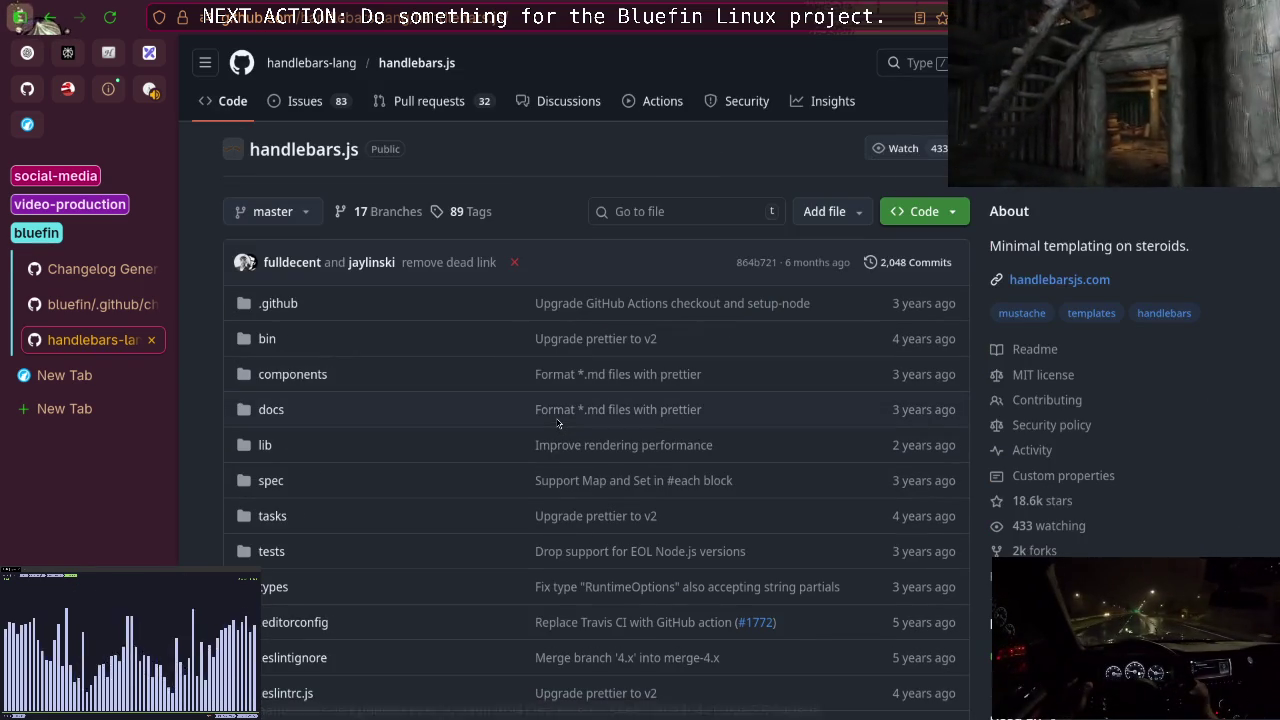
{"action": "scroll", "coordinate": [558, 424], "scroll_direction": "down", "scroll_amount": 15}
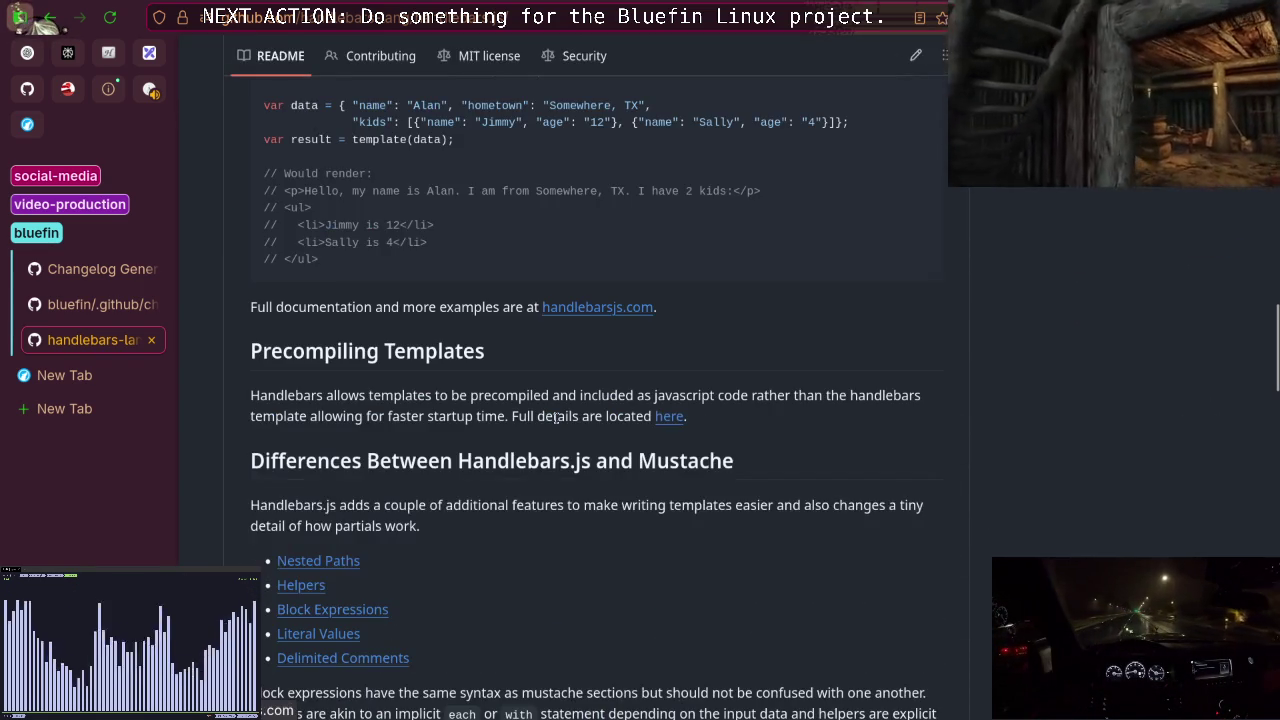
{"action": "scroll", "coordinate": [554, 419], "scroll_direction": "down", "scroll_amount": 3}
{"action": "scroll", "coordinate": [554, 419], "scroll_direction": "down", "scroll_amount": 15}
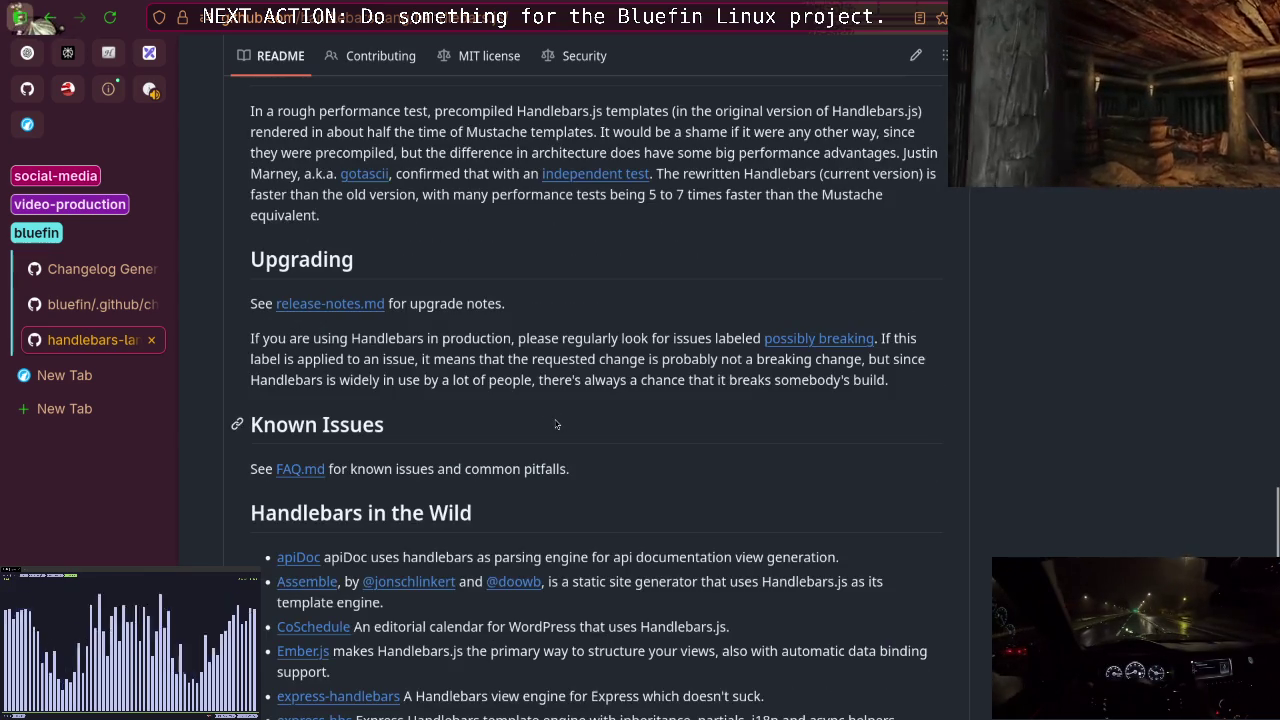
{"action": "scroll", "coordinate": [557, 424], "scroll_direction": "up", "scroll_amount": 4}
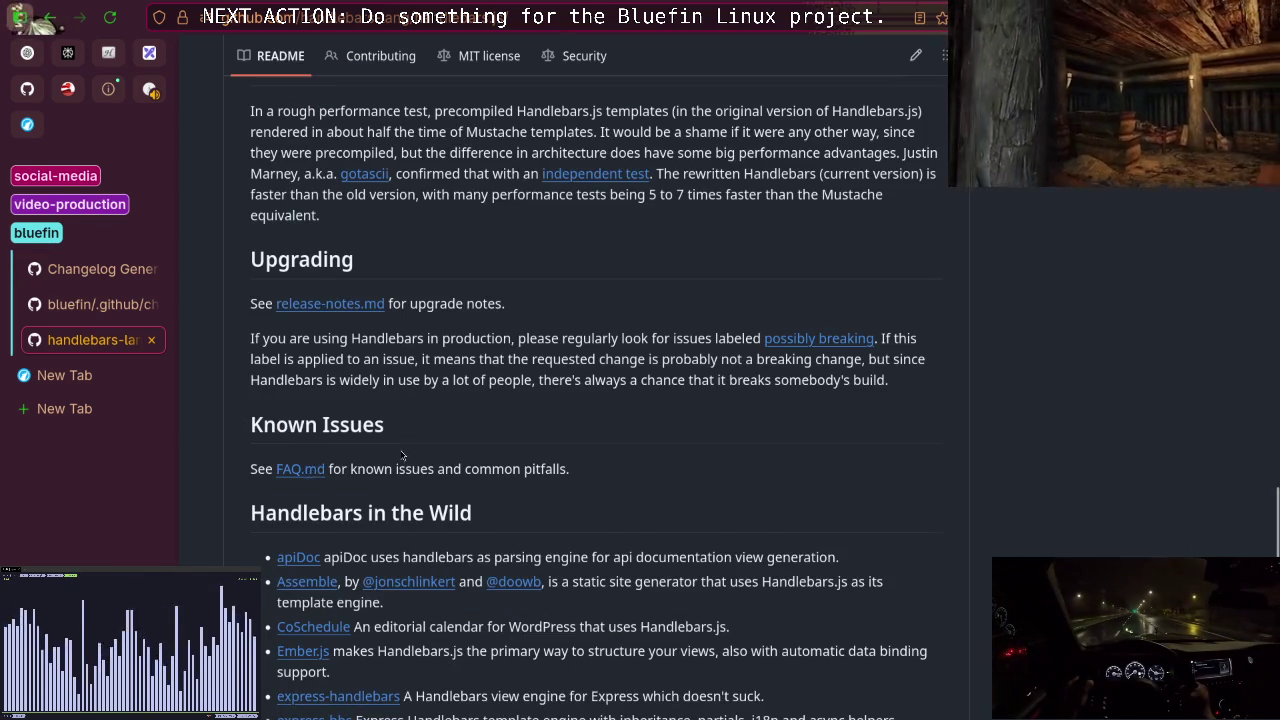
{"action": "scroll", "coordinate": [420, 445], "scroll_direction": "up", "scroll_amount": 5}
{"action": "scroll", "coordinate": [478, 360], "scroll_direction": "up", "scroll_amount": 3}
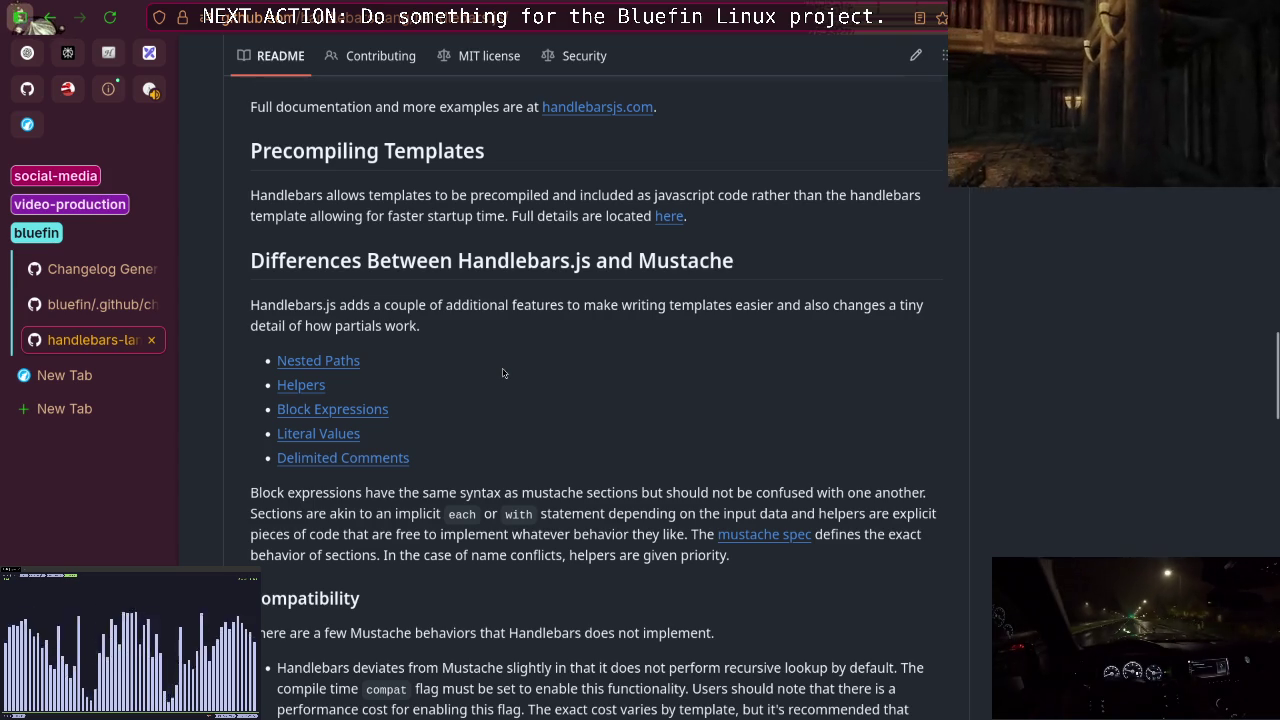
{"action": "scroll", "coordinate": [435, 420], "scroll_direction": "down", "scroll_amount": 2}
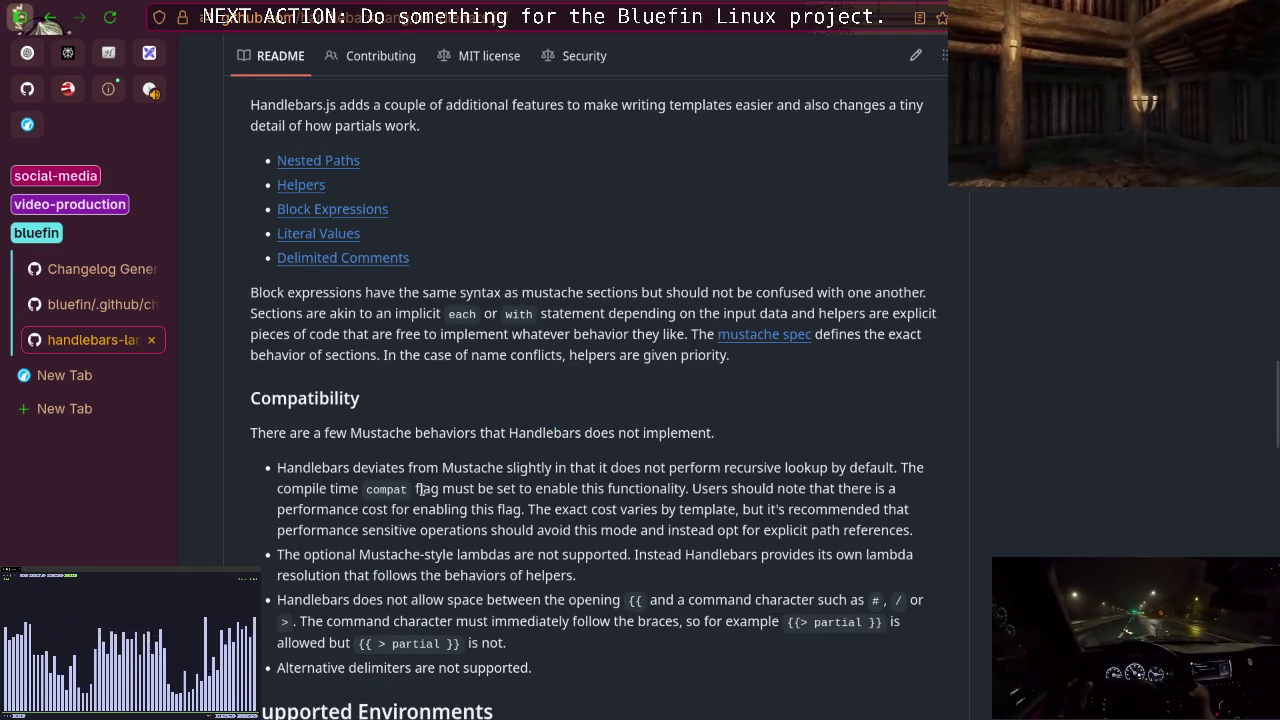
{"action": "left_click_drag", "start_coordinate": [304, 488], "coordinate": [545, 492]}
{"action": "left_click", "coordinate": [519, 498]}
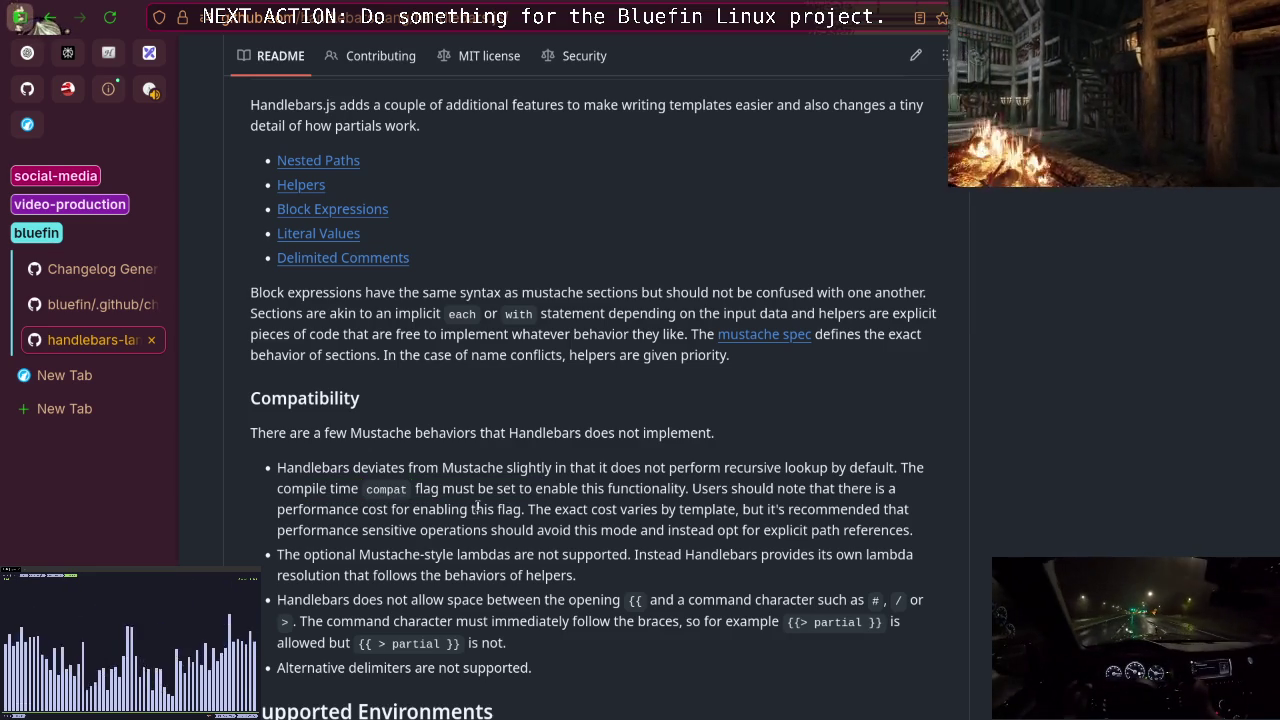
Go back to the DuckDuckGo results for 'Handlebars github'.
{"action": "key", "text": "alt+Left"}
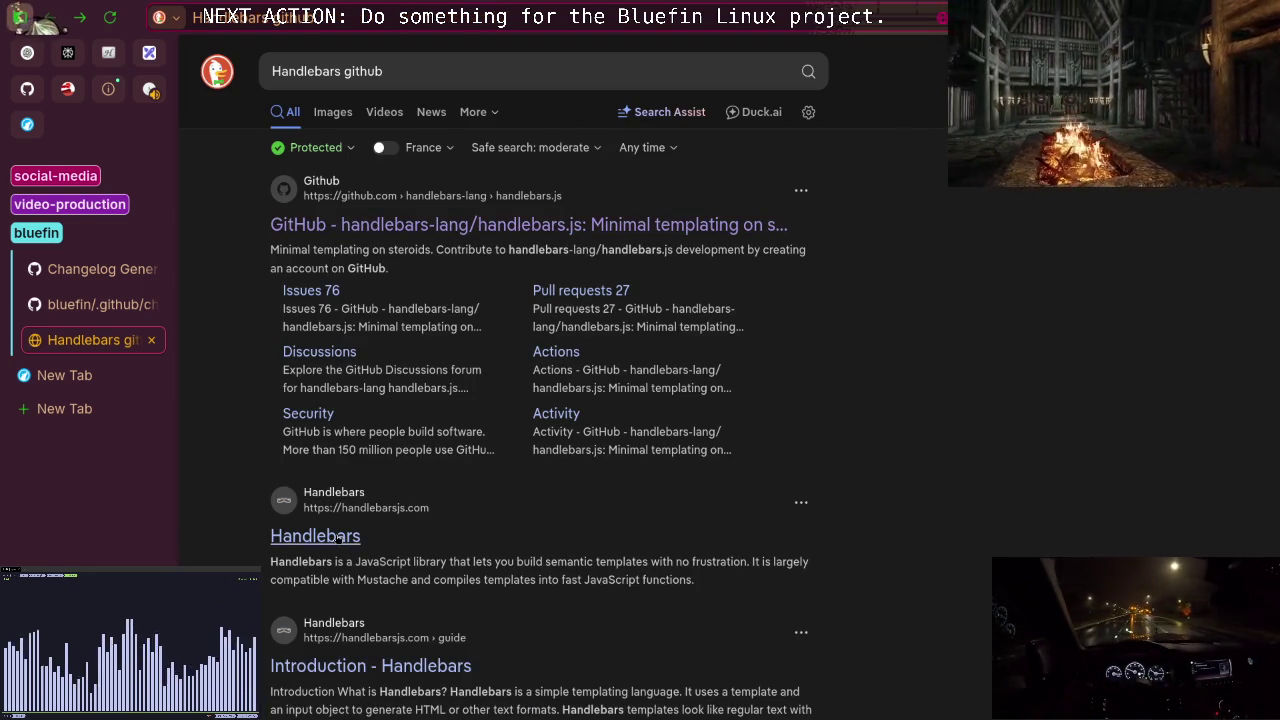
{"action": "scroll", "coordinate": [338, 540], "scroll_direction": "down", "scroll_amount": 3}
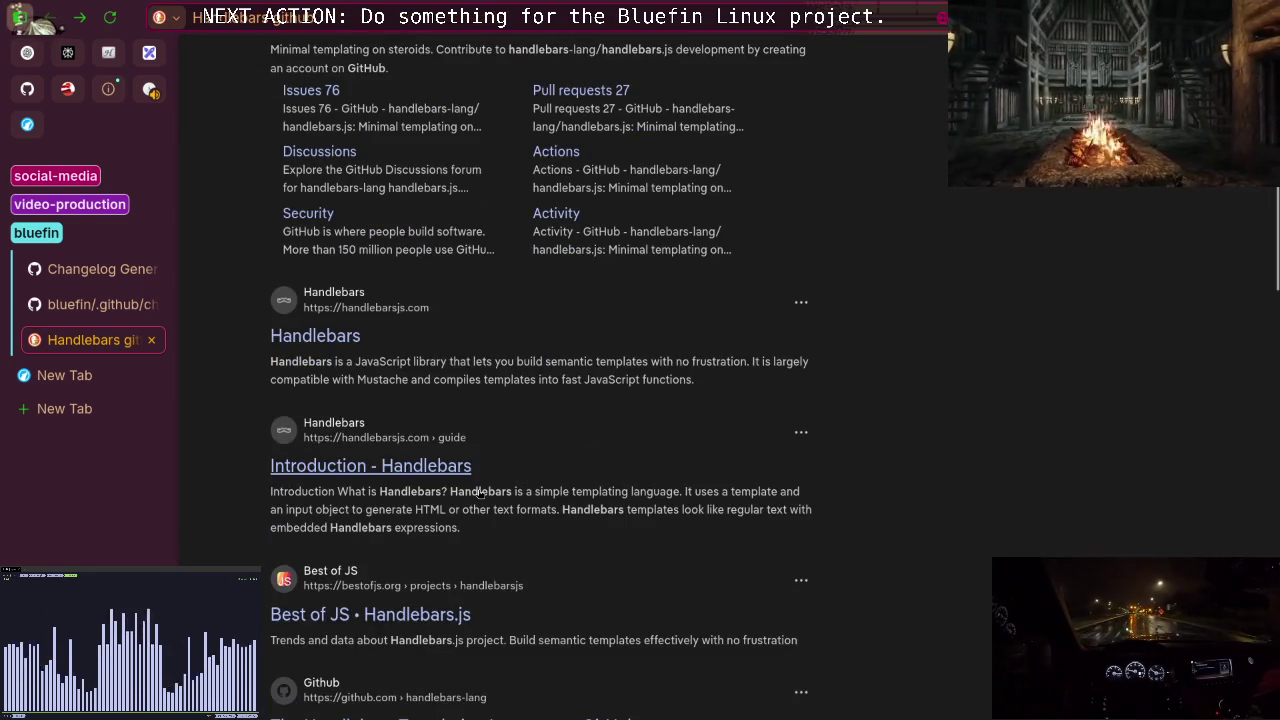
{"action": "scroll", "coordinate": [338, 540], "scroll_direction": "up", "scroll_amount": 3}
Search for 'Handlebars github rust' and open the sunng87/handlebars-rust GitHub result.
{"action": "left_click", "coordinate": [522, 77]}
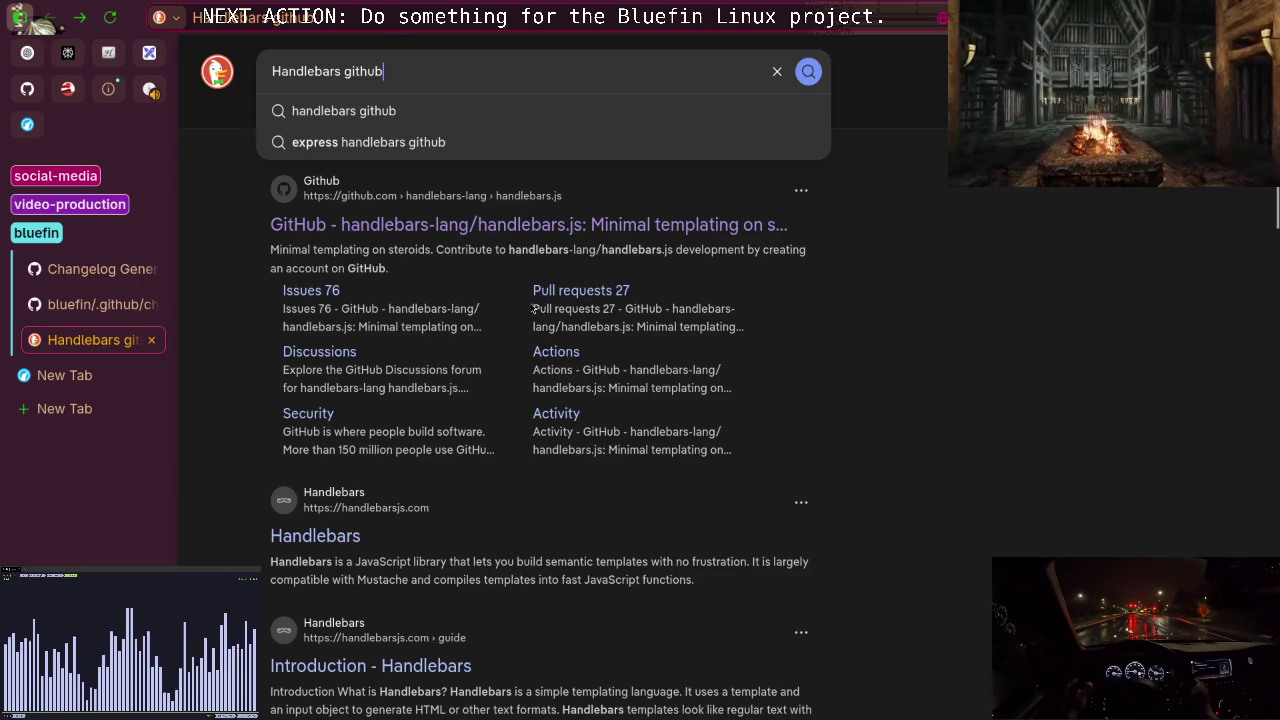
{"action": "type", "text": "rust"}
{"action": "key", "text": "Return"}
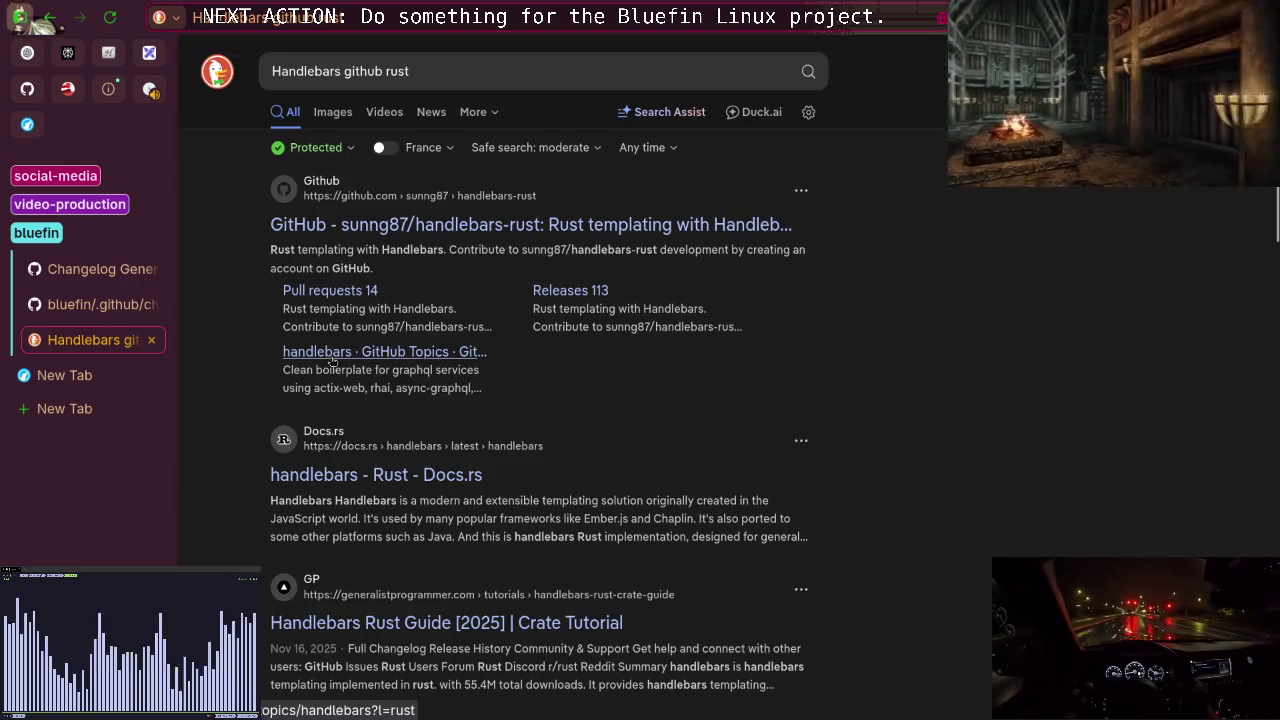
{"action": "left_click", "coordinate": [487, 230]}
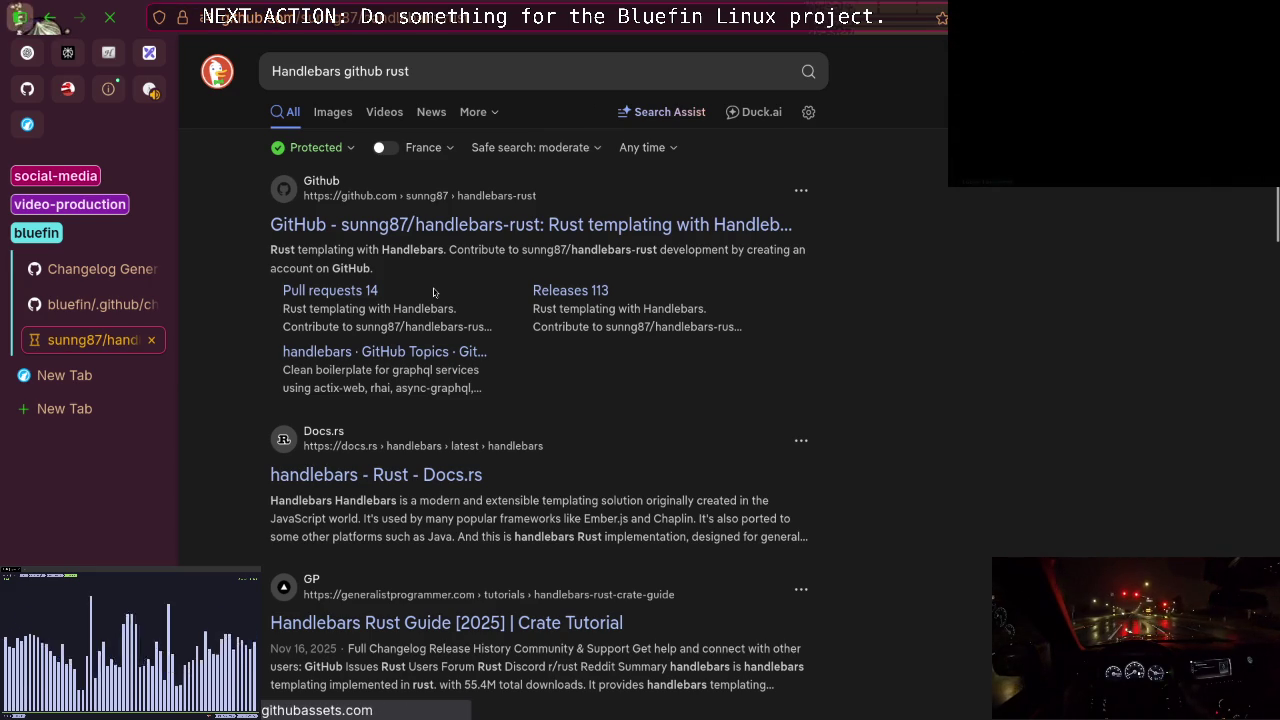
Scroll through the handlebars-rust README's Quick Start render_template example and Code Example sections.
{"action": "scroll", "coordinate": [433, 292], "scroll_direction": "down", "scroll_amount": 2}
{"action": "scroll", "coordinate": [433, 288], "scroll_direction": "down", "scroll_amount": 3}
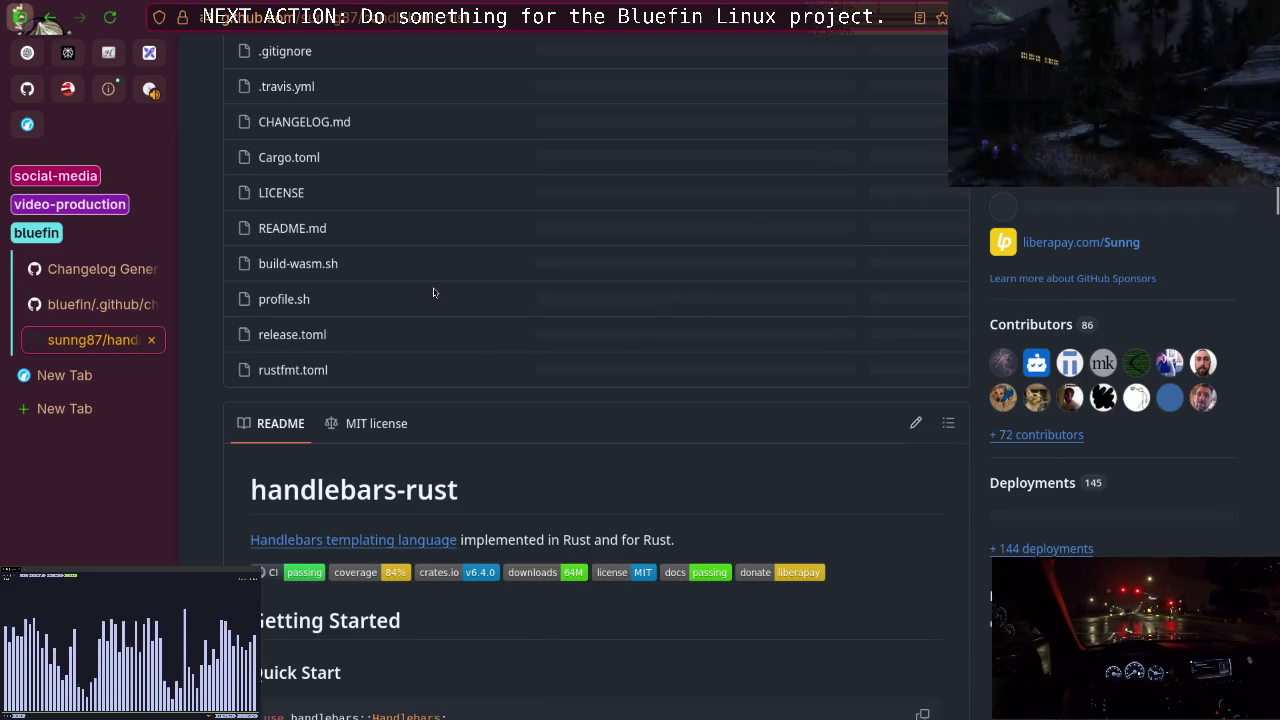
{"action": "scroll", "coordinate": [433, 288], "scroll_direction": "down", "scroll_amount": 3}
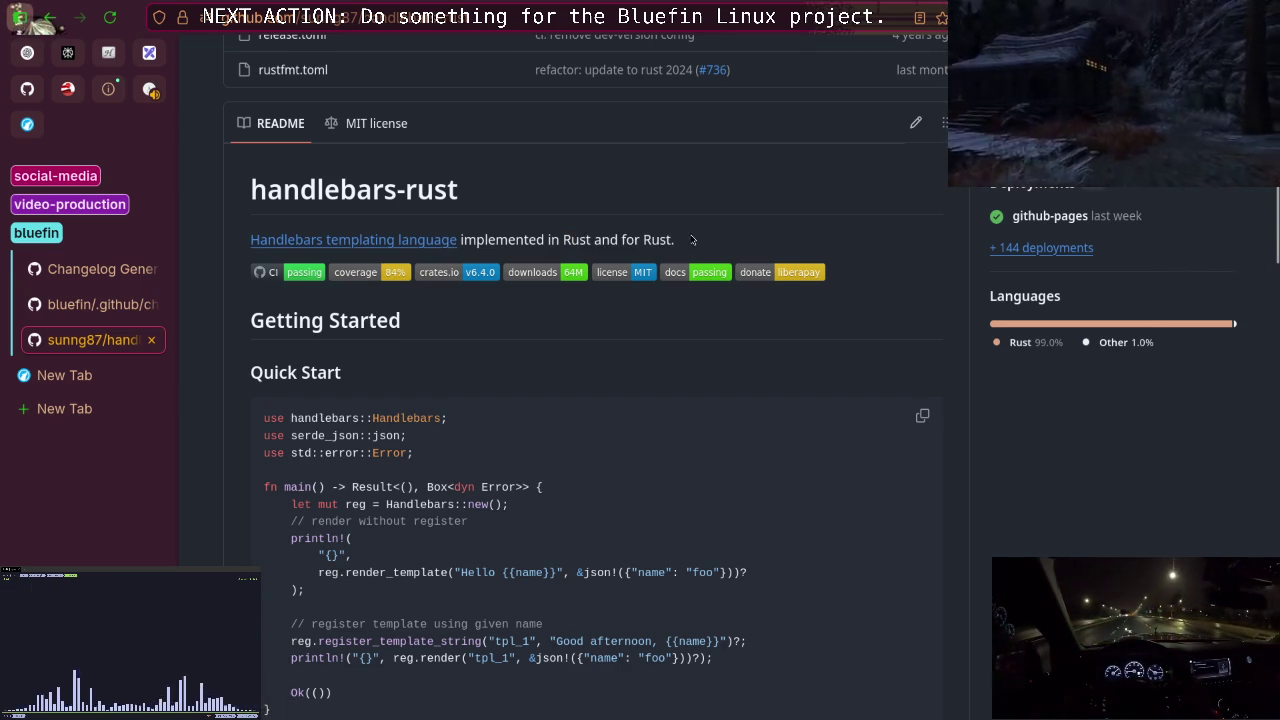
{"action": "scroll", "coordinate": [534, 277], "scroll_direction": "down", "scroll_amount": 5}
{"action": "scroll", "coordinate": [533, 281], "scroll_direction": "up", "scroll_amount": 15}
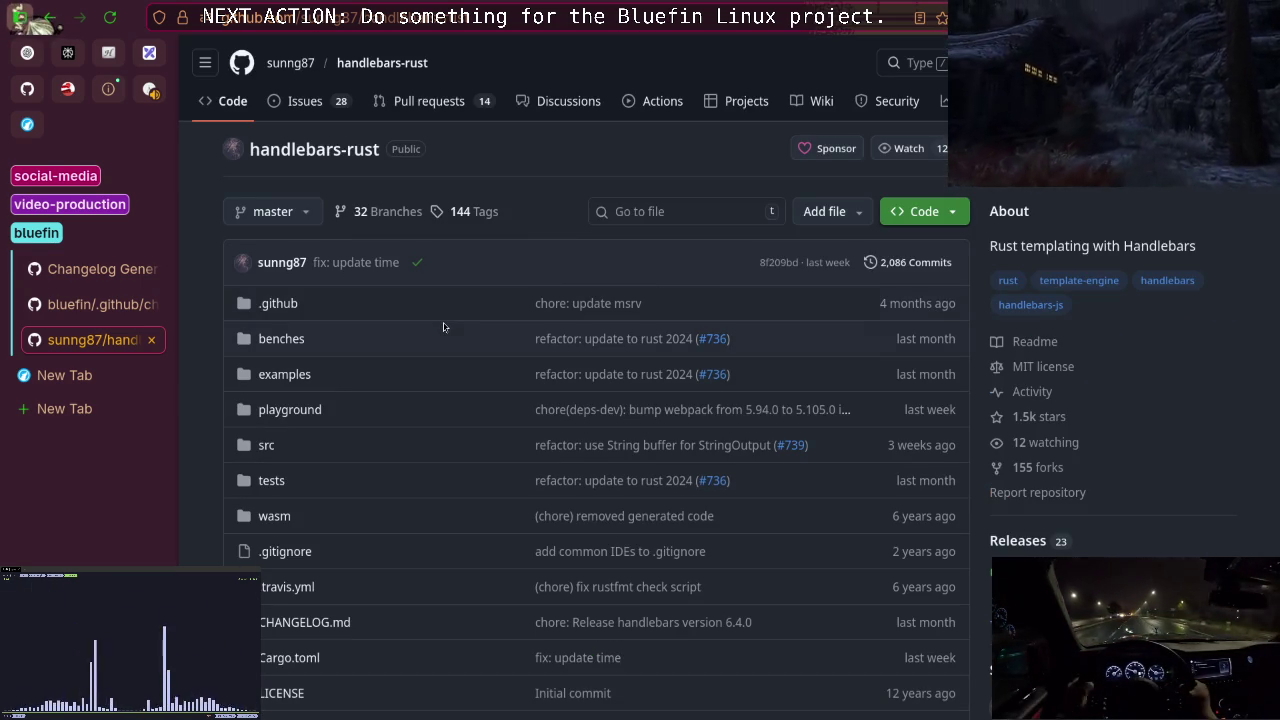
{"action": "scroll", "coordinate": [444, 327], "scroll_direction": "down", "scroll_amount": 15}
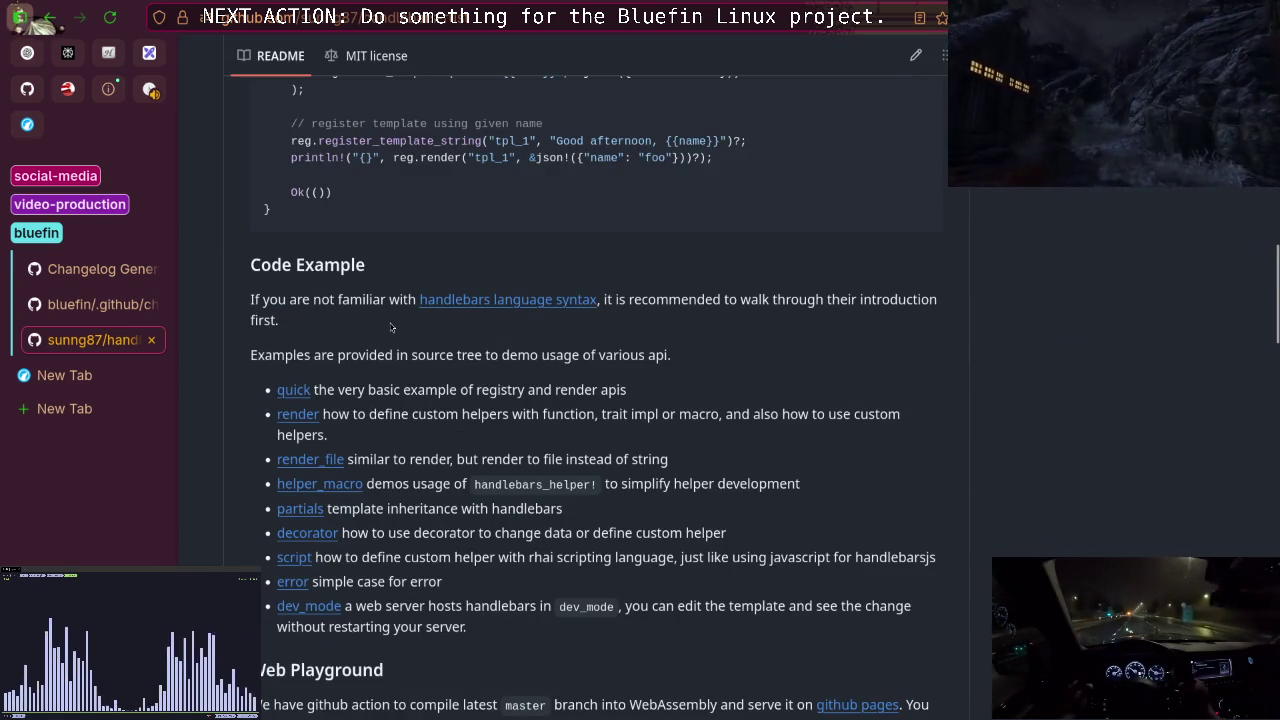
{"action": "scroll", "coordinate": [391, 327], "scroll_direction": "down", "scroll_amount": 3}
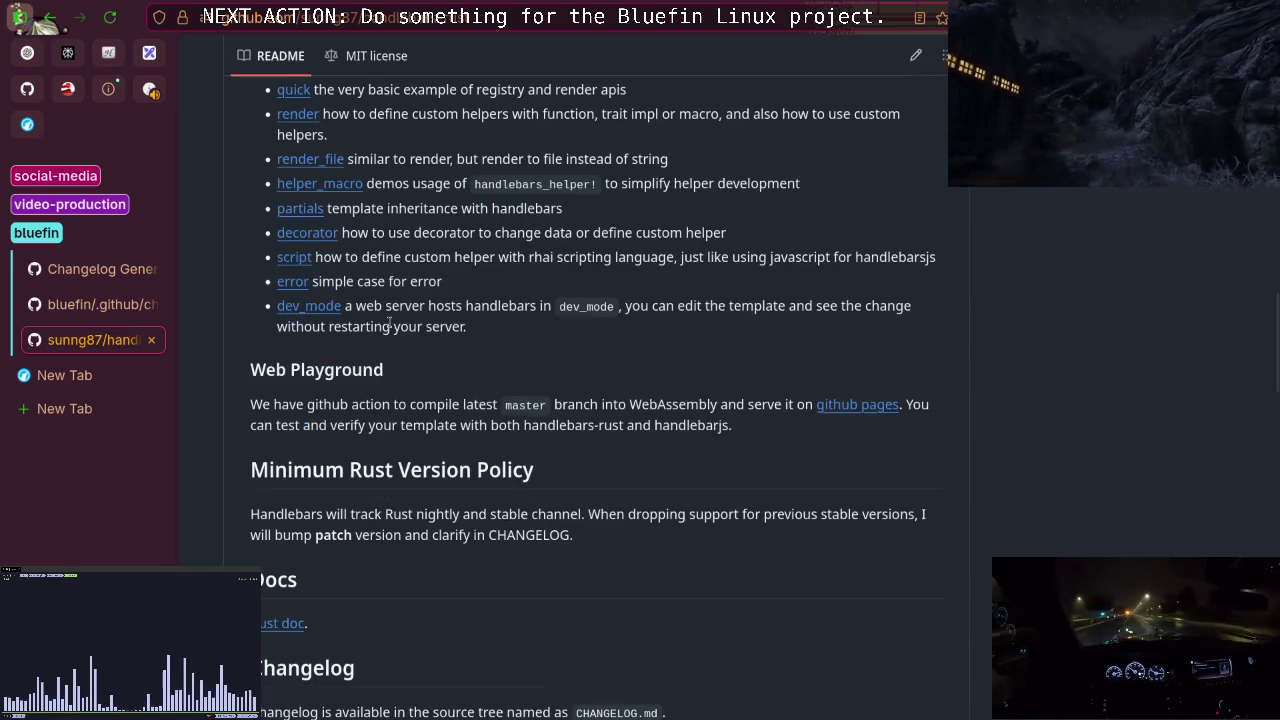
{"action": "scroll", "coordinate": [389, 322], "scroll_direction": "up", "scroll_amount": 3}
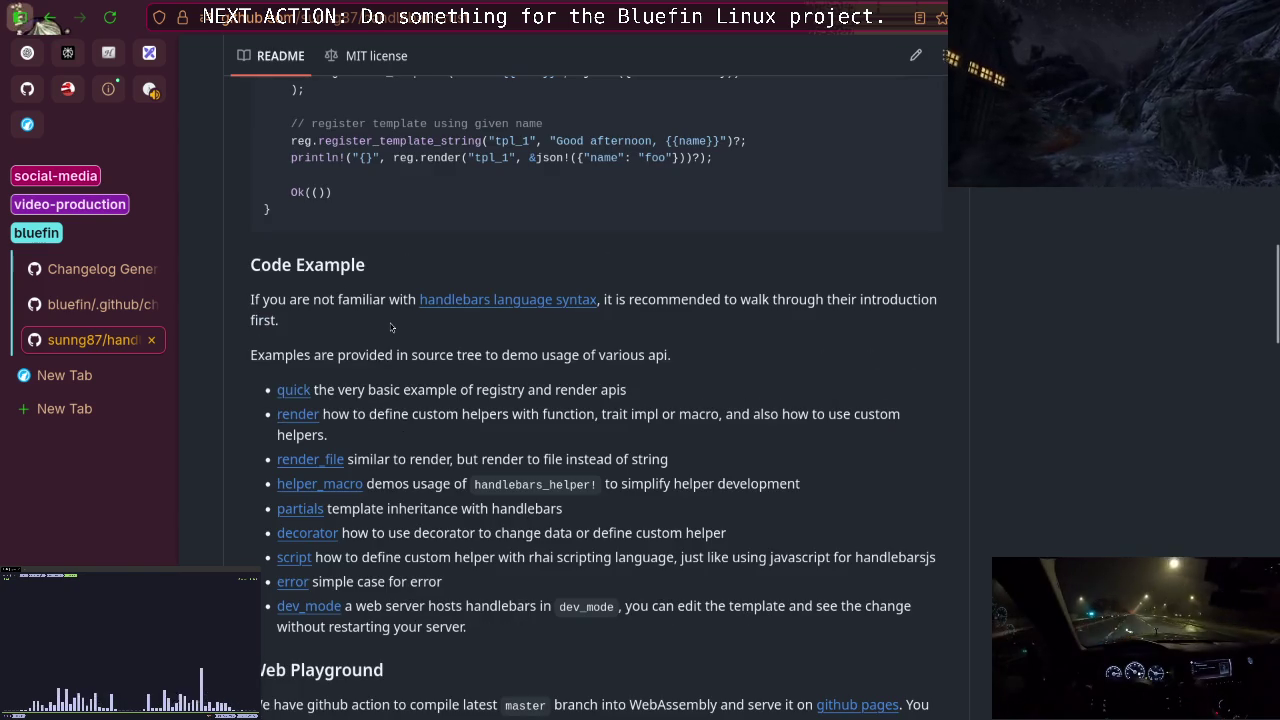
{"action": "scroll", "coordinate": [391, 327], "scroll_direction": "up", "scroll_amount": 3}
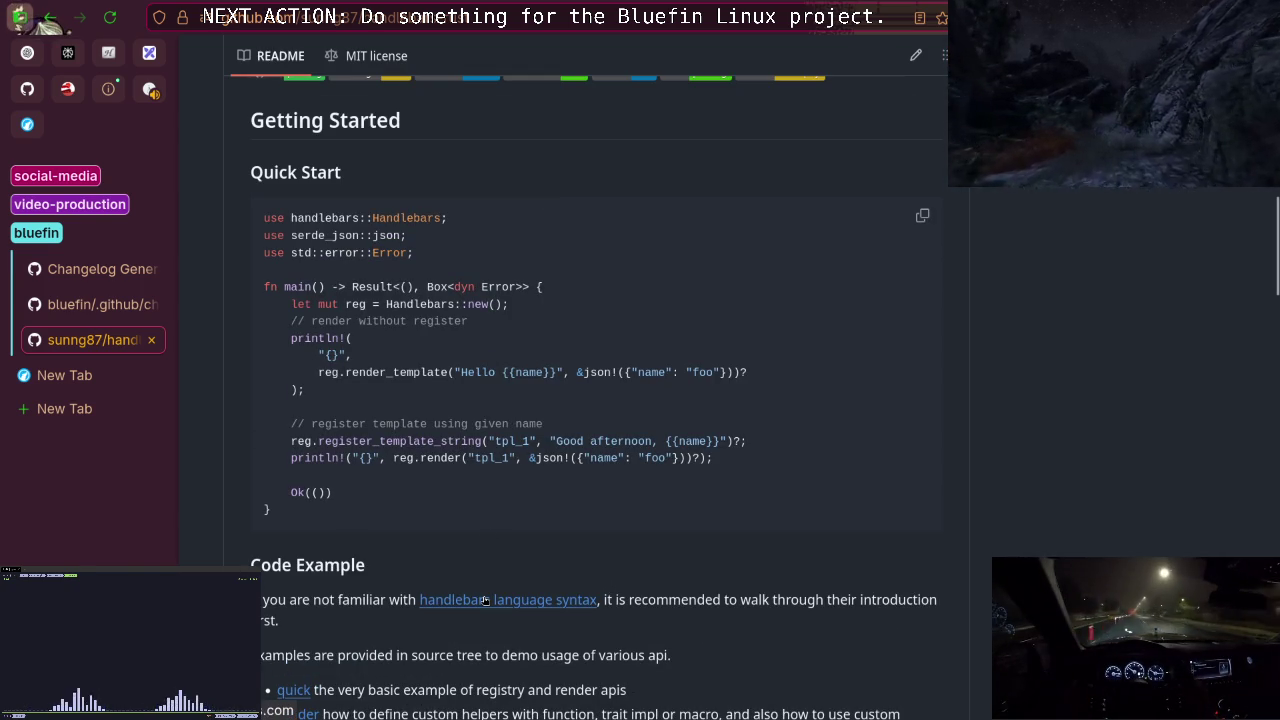
In Perplexity, add 'Handlebars' from the answer to the follow-up and type 'vs.' after it.
{"action": "left_click", "coordinate": [68, 52]}
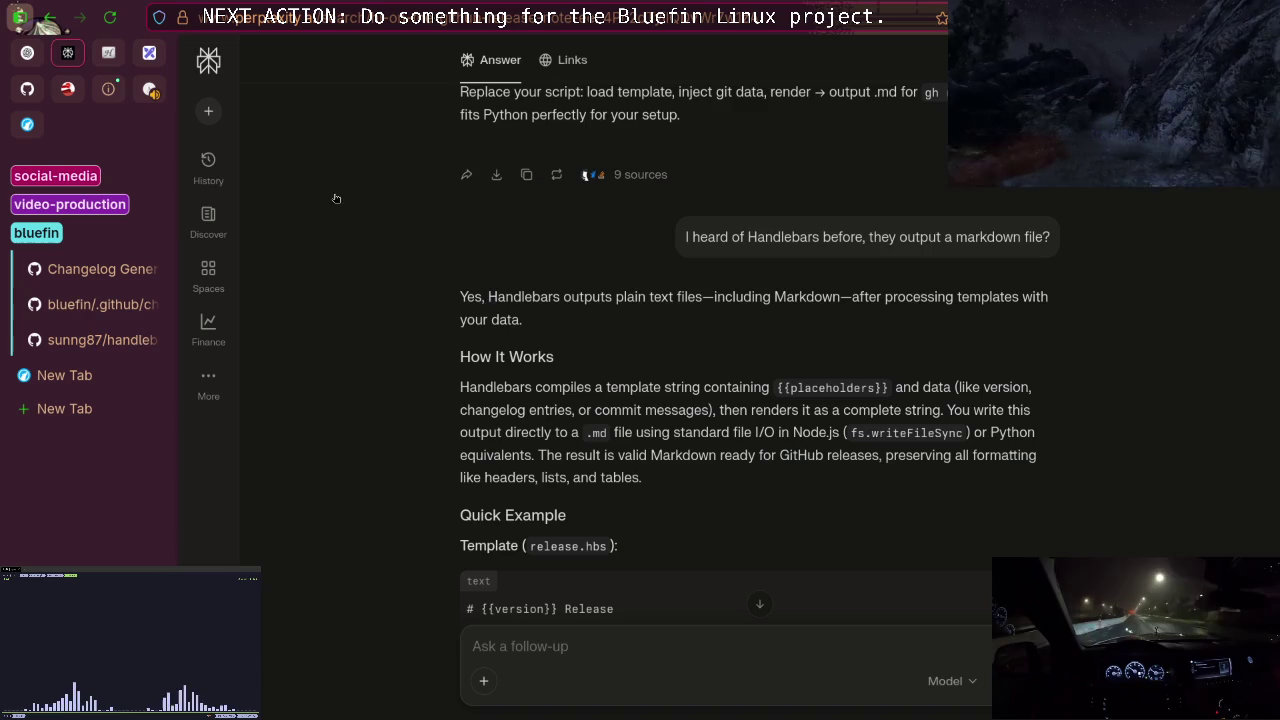
{"action": "double_click", "coordinate": [523, 297]}
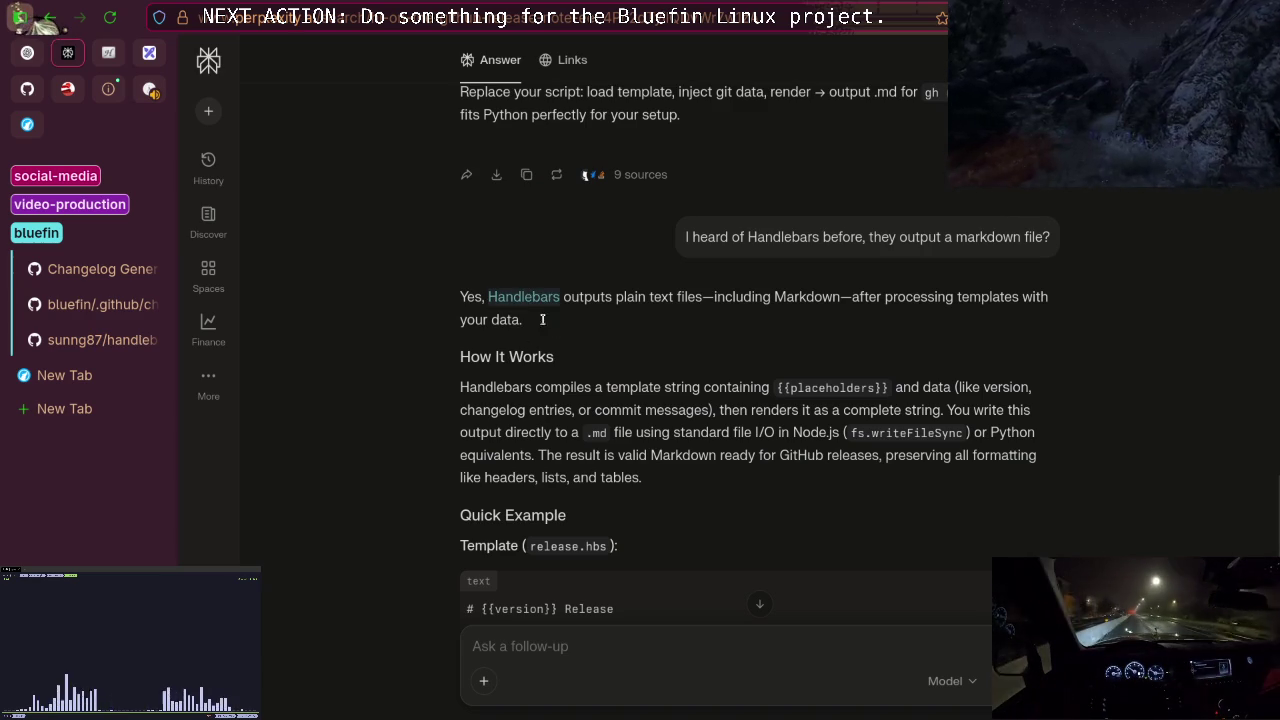
{"action": "left_click", "coordinate": [535, 328]}
{"action": "type", "text": "rs r"}
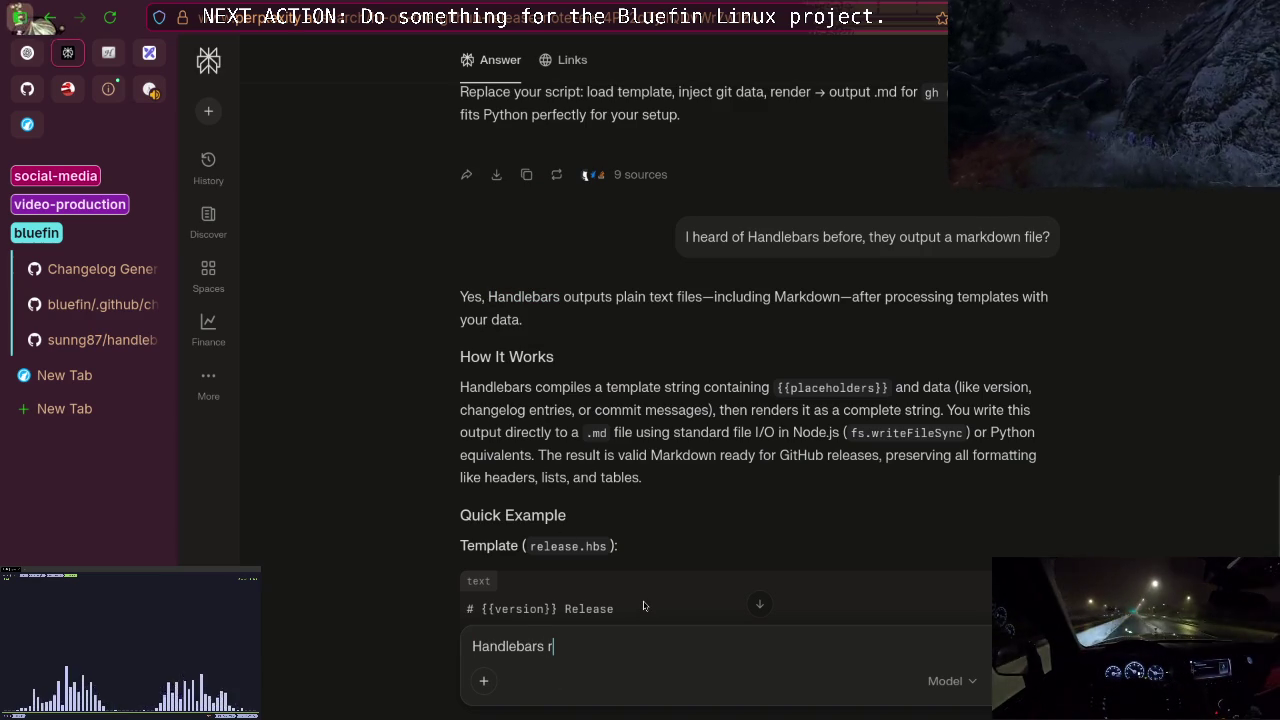
{"action": "key", "text": "BackSpace"}
{"action": "type", "text": "br"}
{"action": "key", "text": "BackSpace"}
{"action": "key", "text": "BackSpace"}
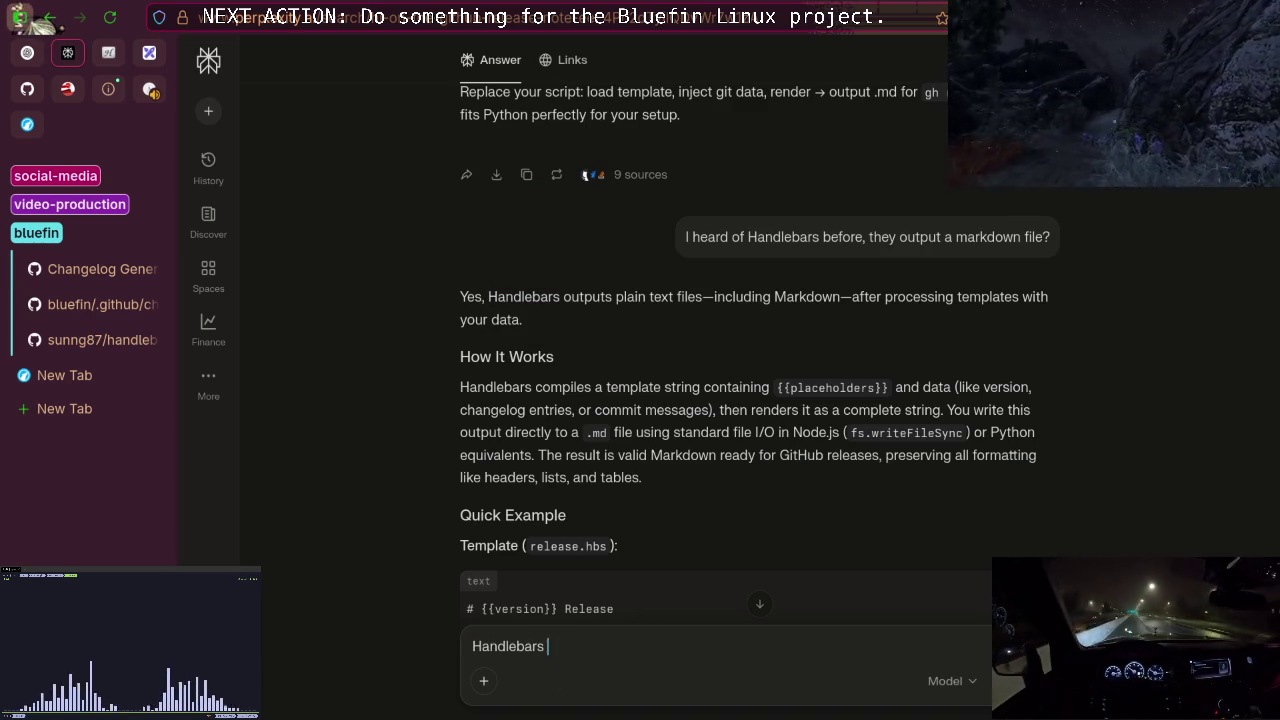
{"action": "type", "text": "vr"}
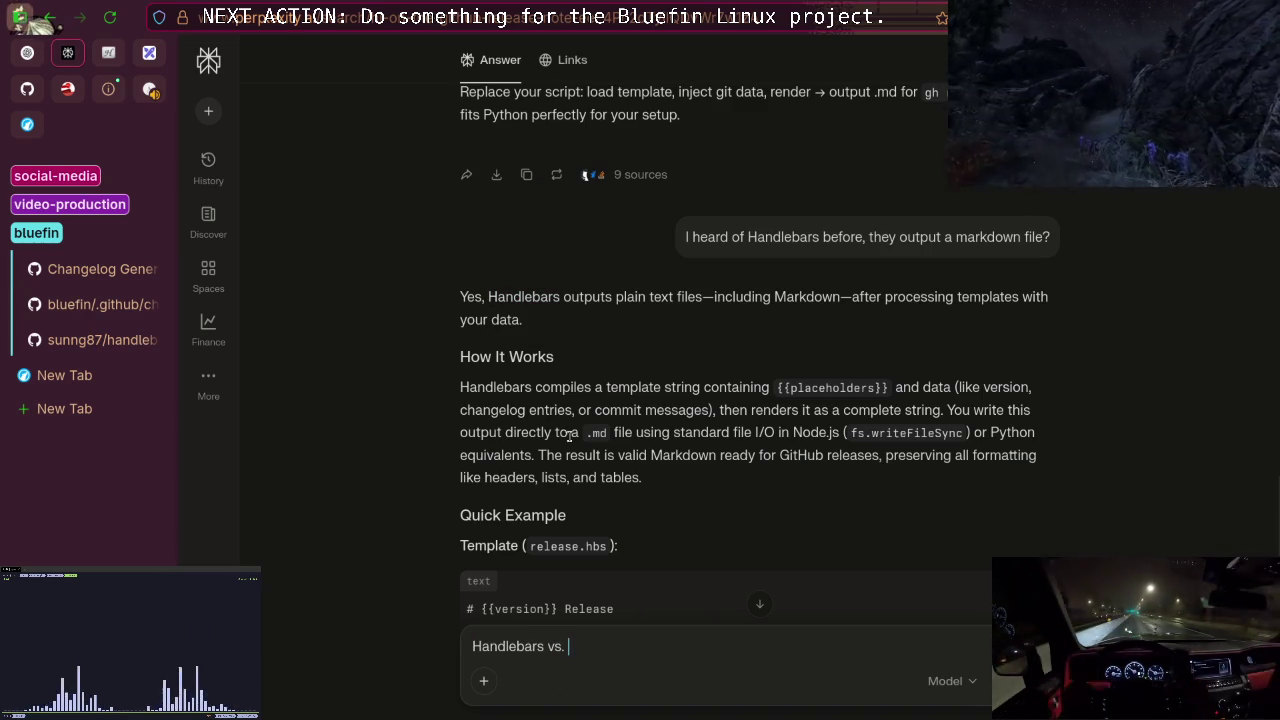
Add 'Mustache' from the Libraries table and submit 'Handlebars vs. Mustache?'.
{"action": "scroll", "coordinate": [568, 437], "scroll_direction": "up", "scroll_amount": 5}
{"action": "double_click", "coordinate": [500, 368]}
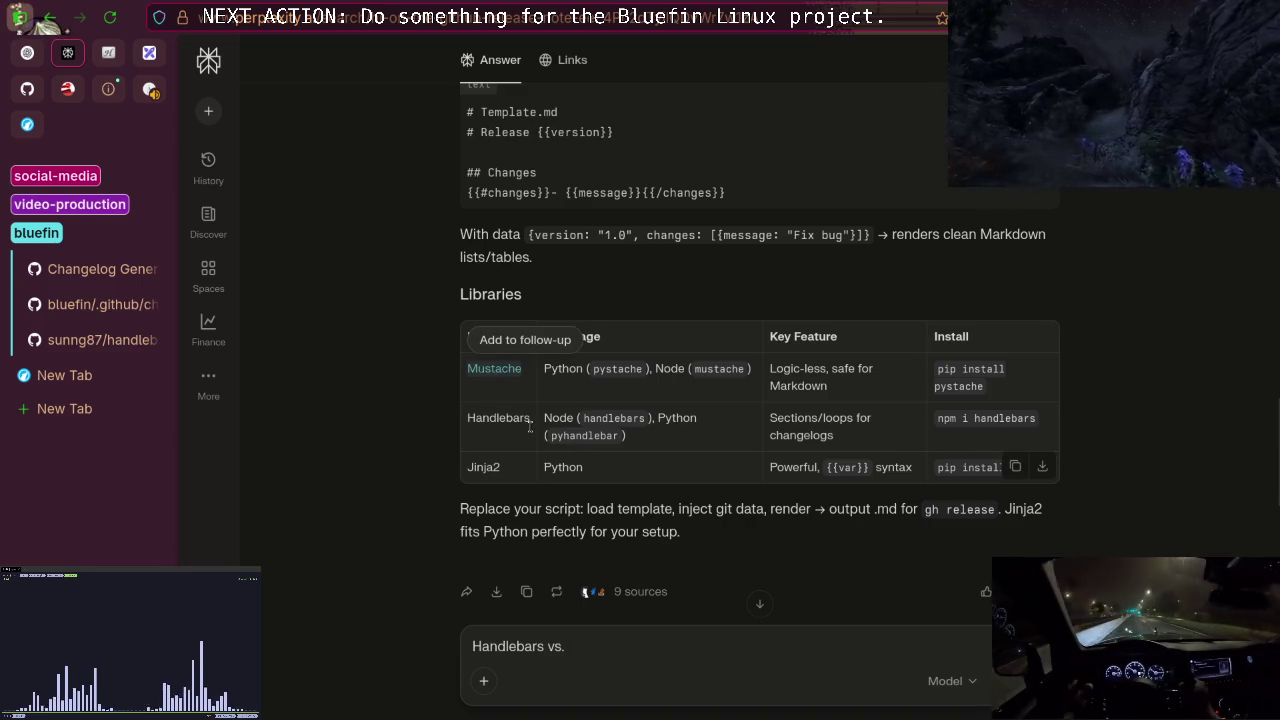
{"action": "left_click", "coordinate": [614, 650]}
{"action": "type", "text": "Mustache?"}
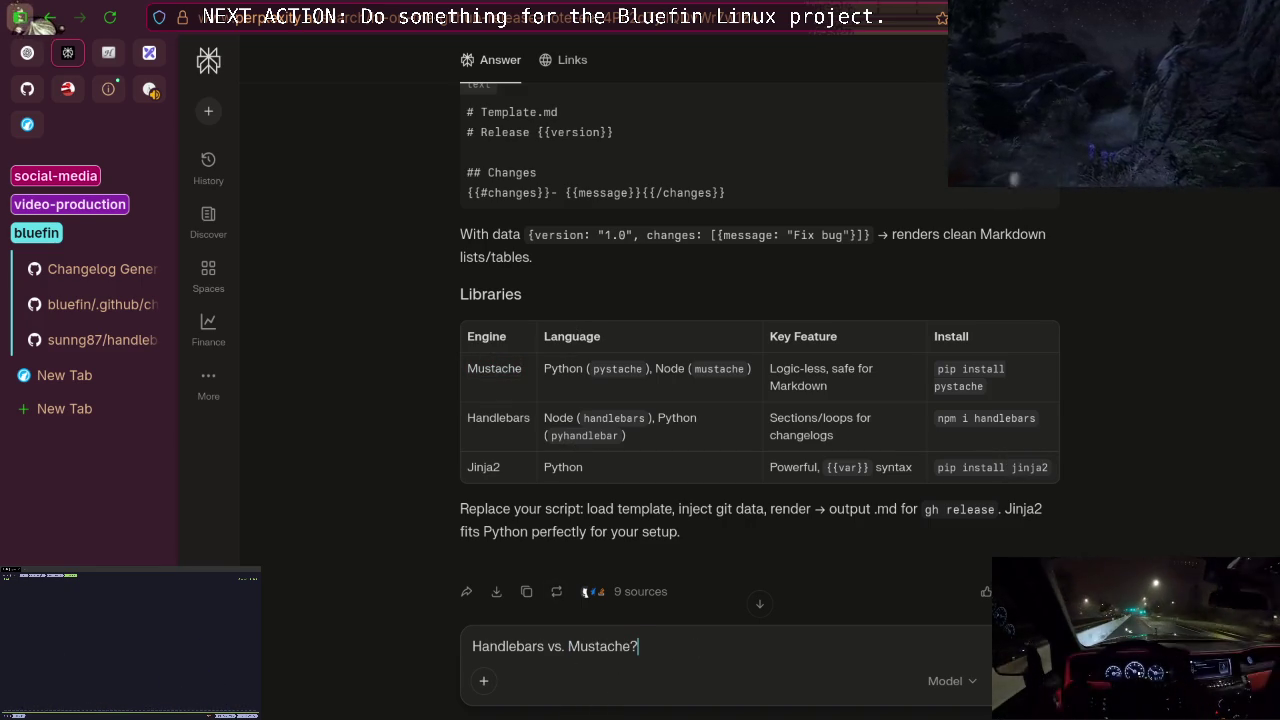
{"action": "key", "text": "Return"}
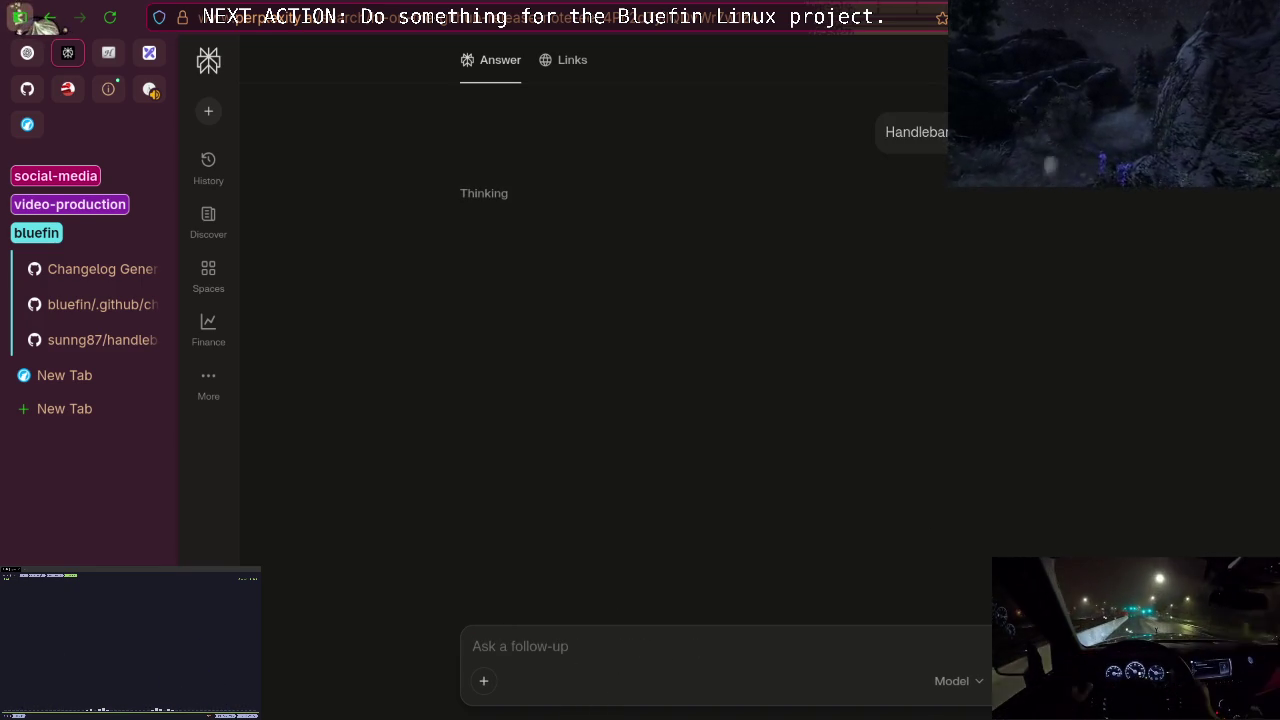
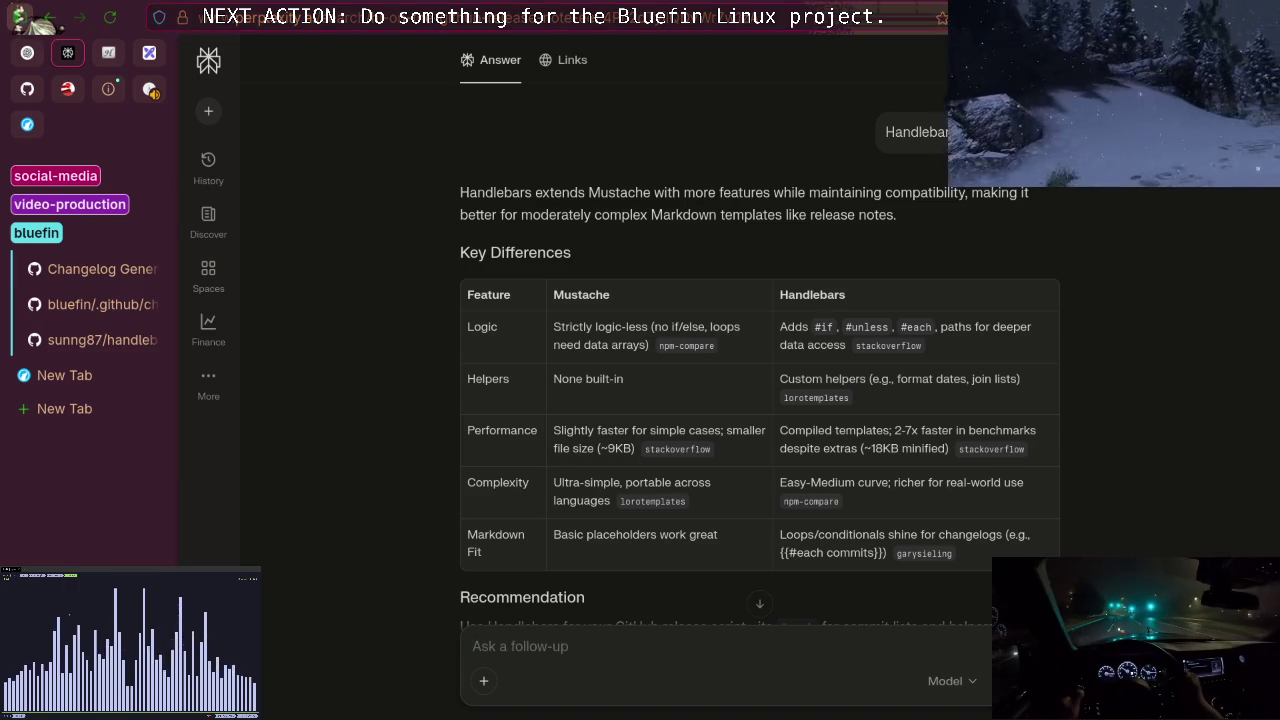
On the Invidious tab, open the NCS Top 20 related video.
{"action": "left_click", "coordinate": [149, 89]}
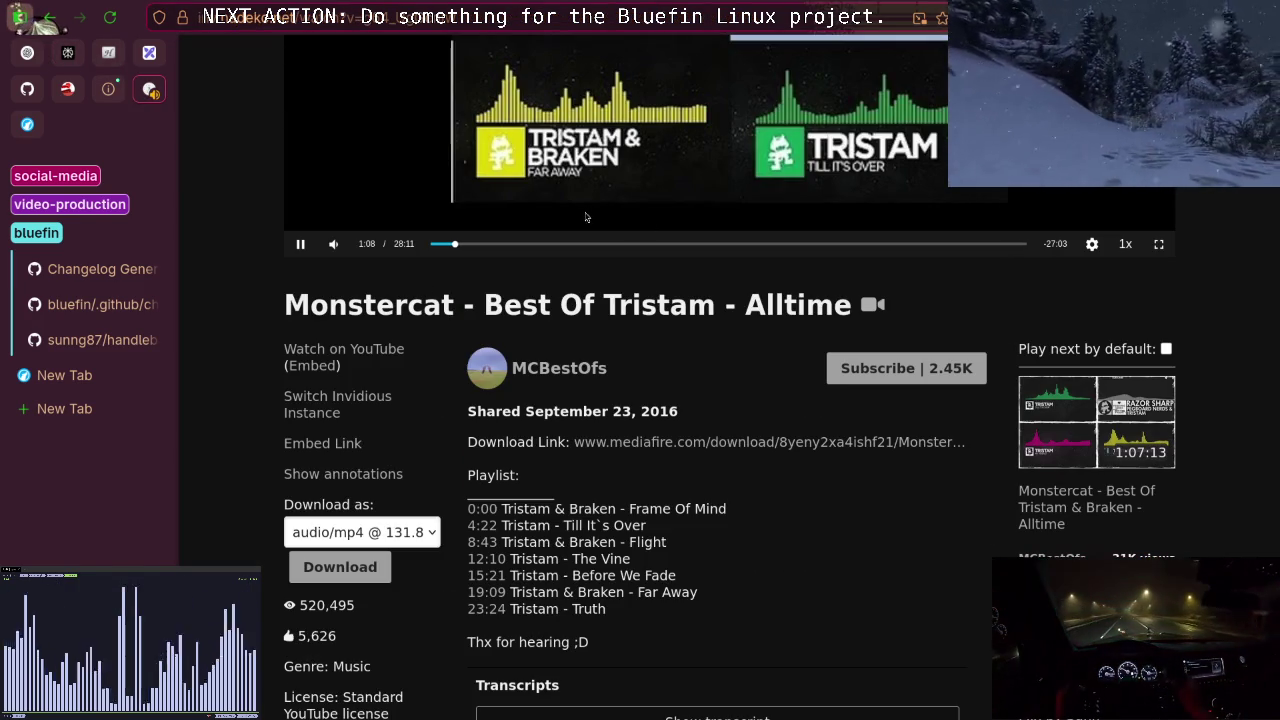
{"action": "scroll", "coordinate": [1045, 405], "scroll_direction": "down", "scroll_amount": 5}
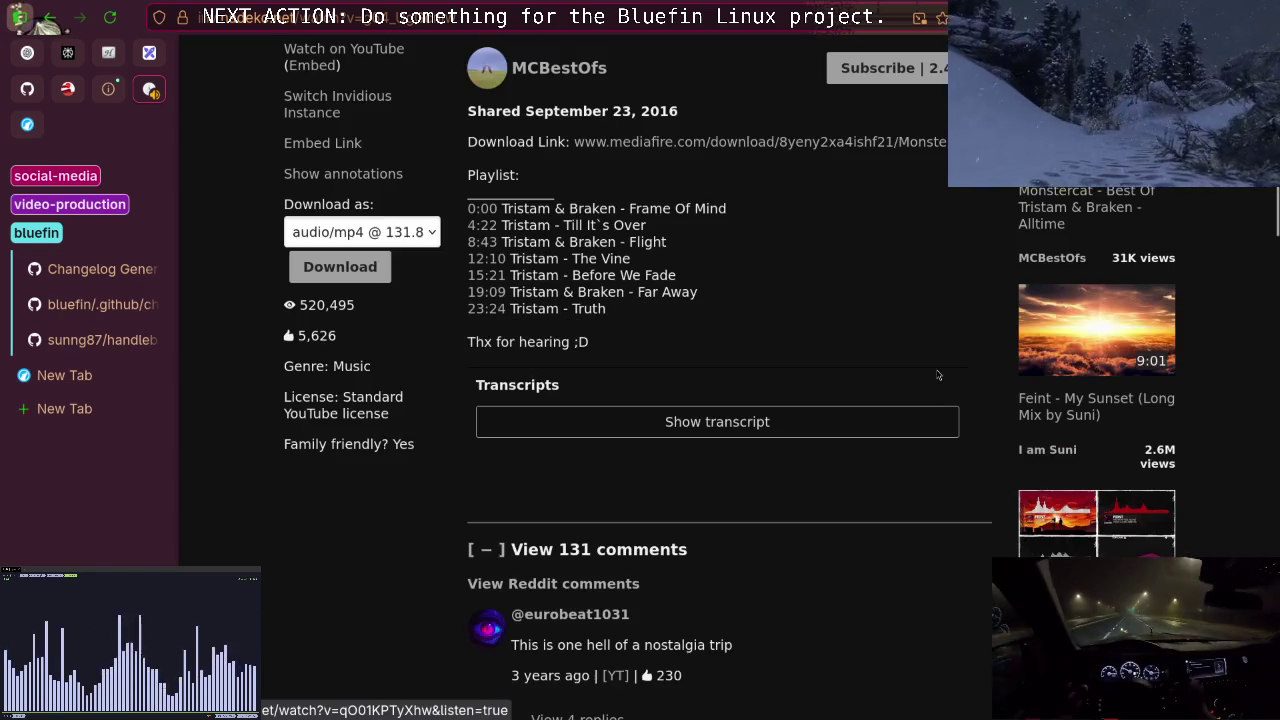
{"action": "scroll", "coordinate": [938, 375], "scroll_direction": "down", "scroll_amount": 5}
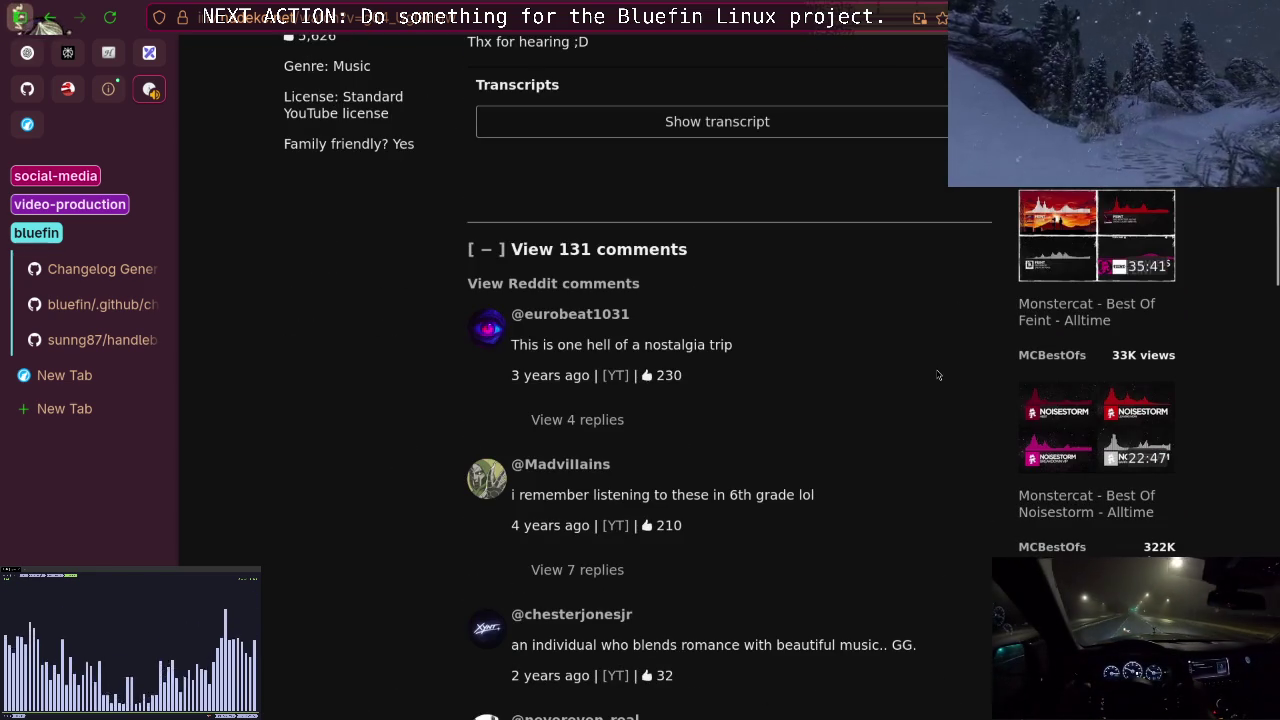
{"action": "scroll", "coordinate": [938, 375], "scroll_direction": "down", "scroll_amount": 3}
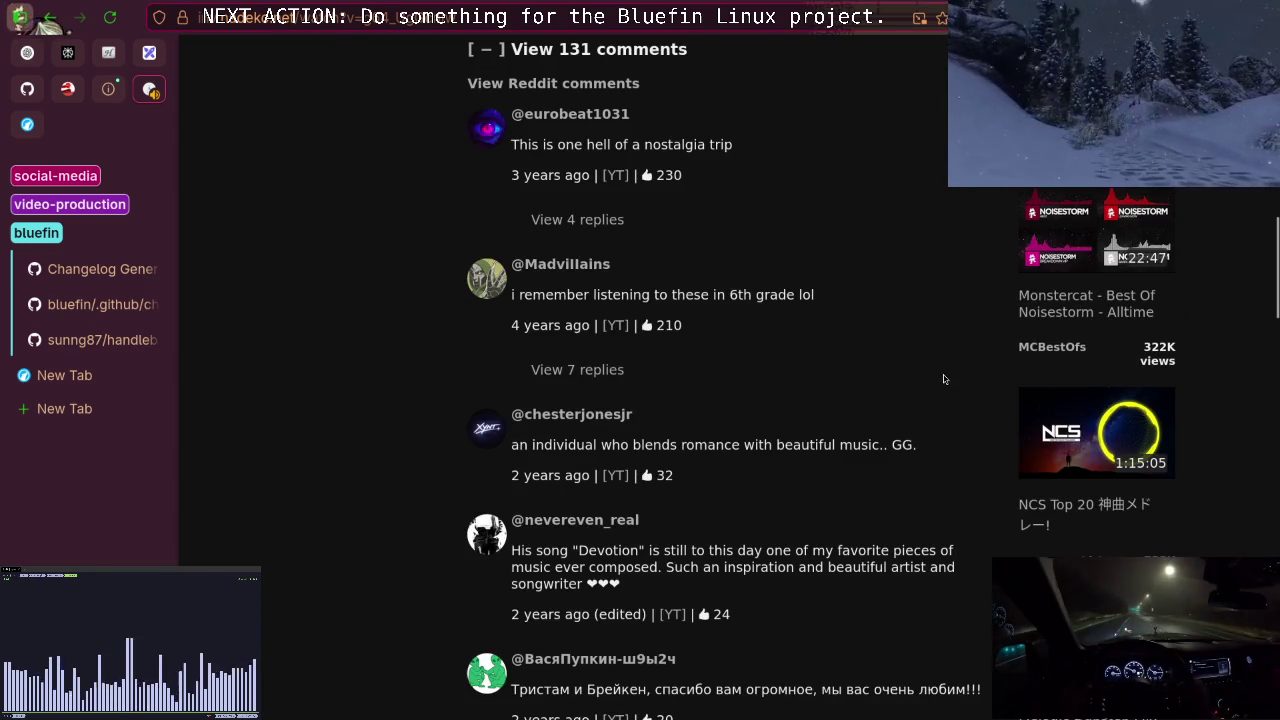
{"action": "scroll", "coordinate": [915, 395], "scroll_direction": "down", "scroll_amount": 2}
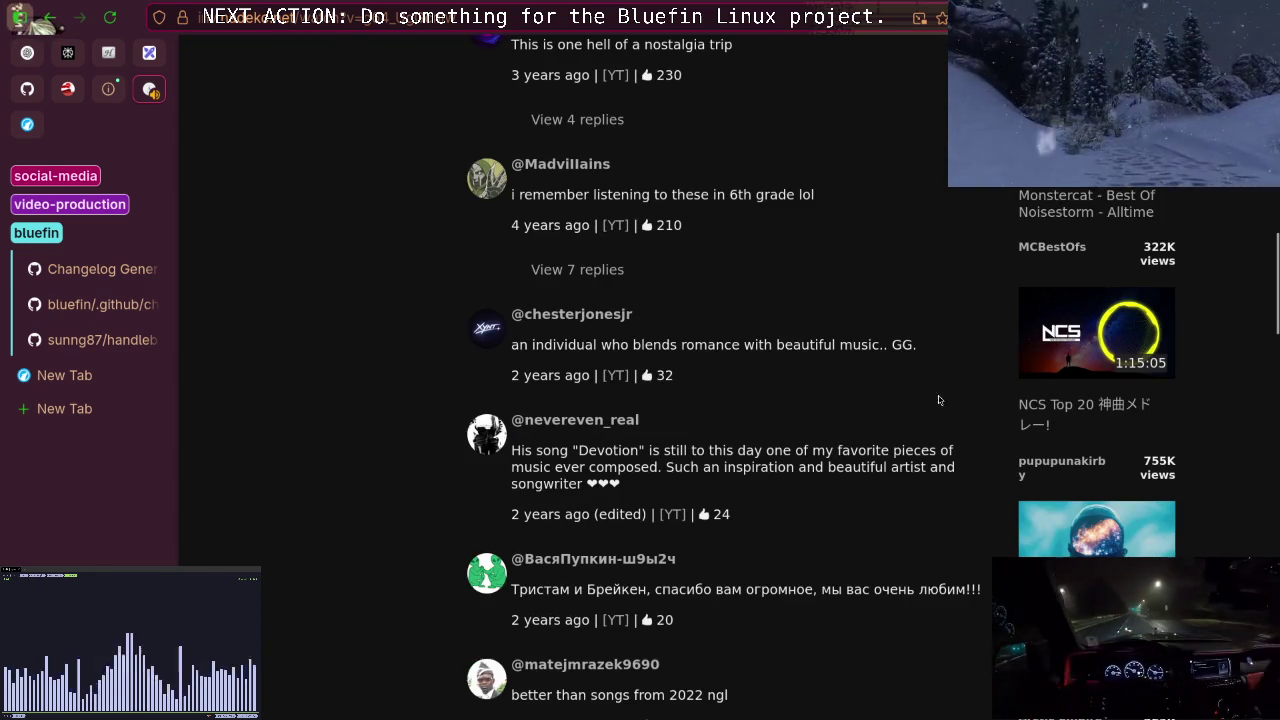
{"action": "left_click", "coordinate": [1075, 352]}
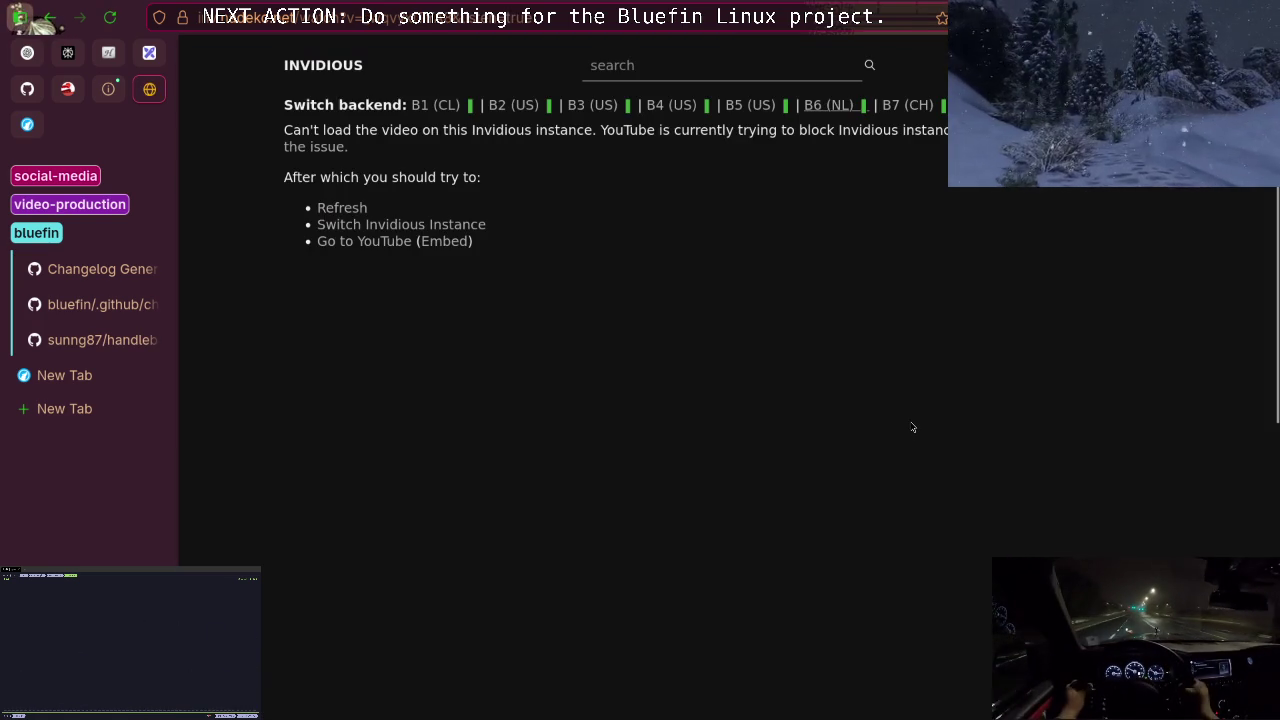
Play the NCS Top 20 video on the B7 (CH) backend, then return to the handlebars-rust README.
{"action": "left_click", "coordinate": [905, 106]}
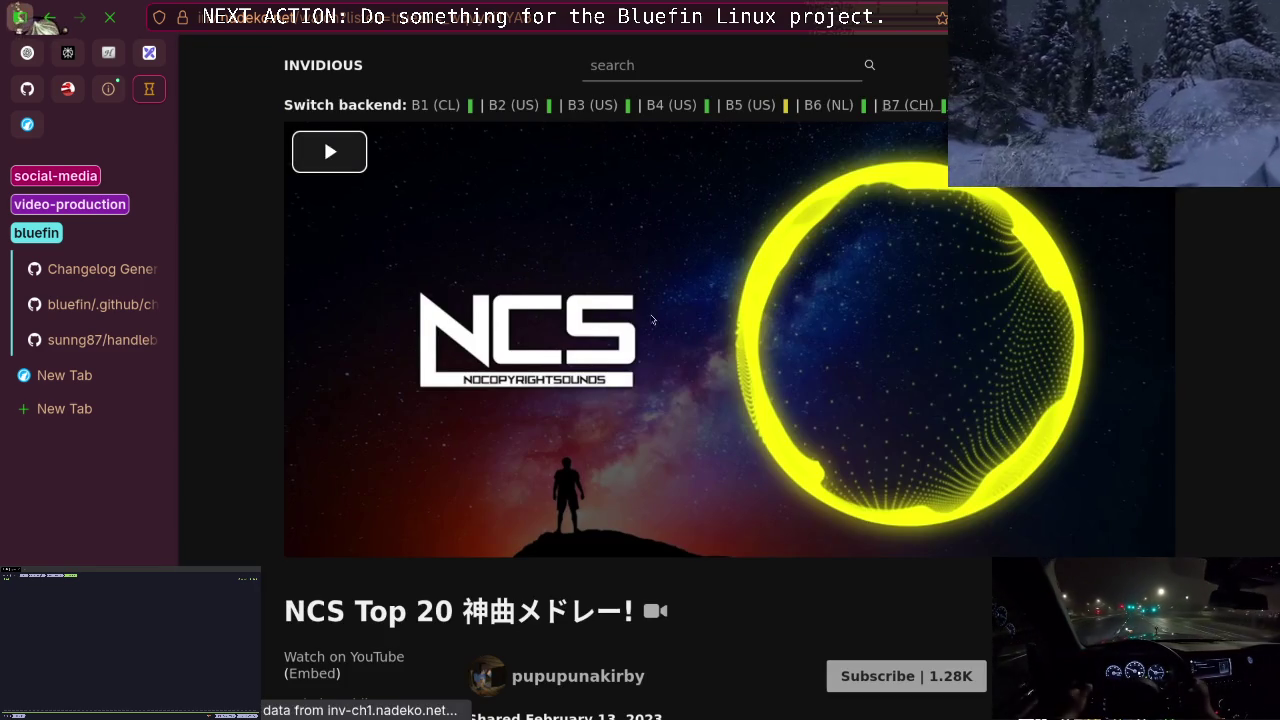
{"action": "left_click", "coordinate": [663, 308]}
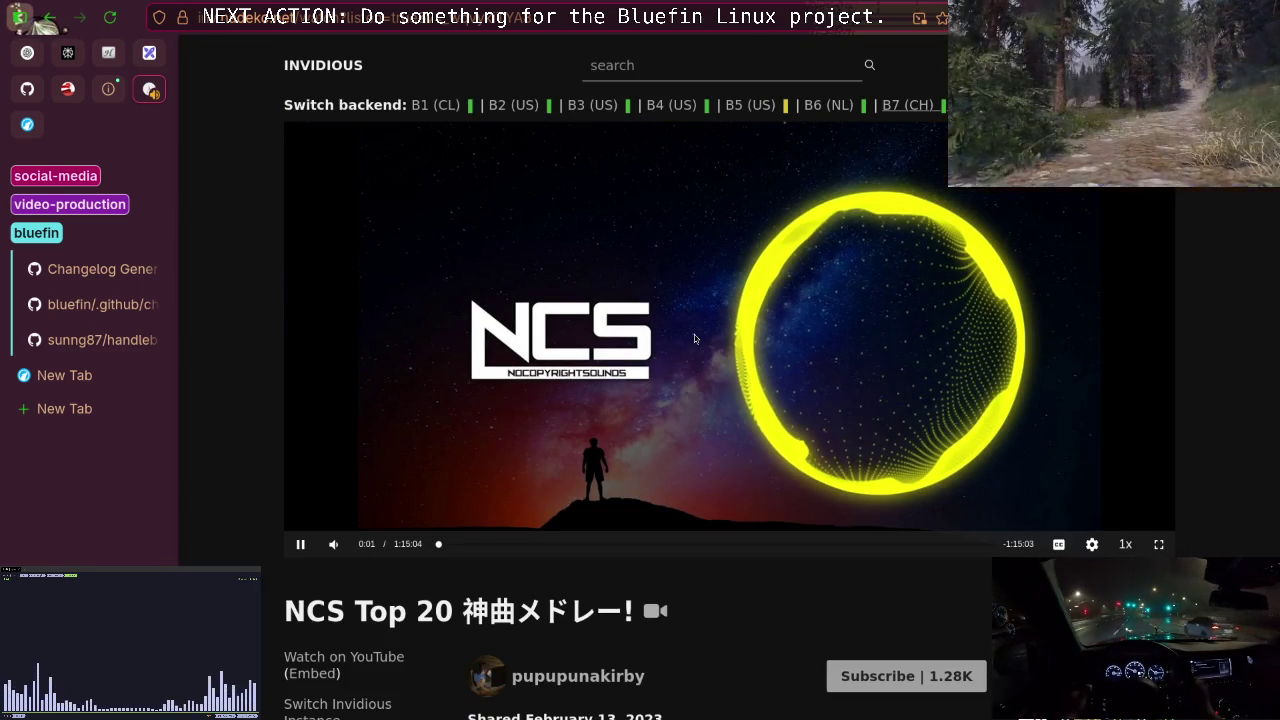
{"action": "scroll", "coordinate": [694, 336], "scroll_direction": "down", "scroll_amount": 5}
{"action": "scroll", "coordinate": [694, 336], "scroll_direction": "up", "scroll_amount": 5}
{"action": "right_click", "coordinate": [615, 354]}
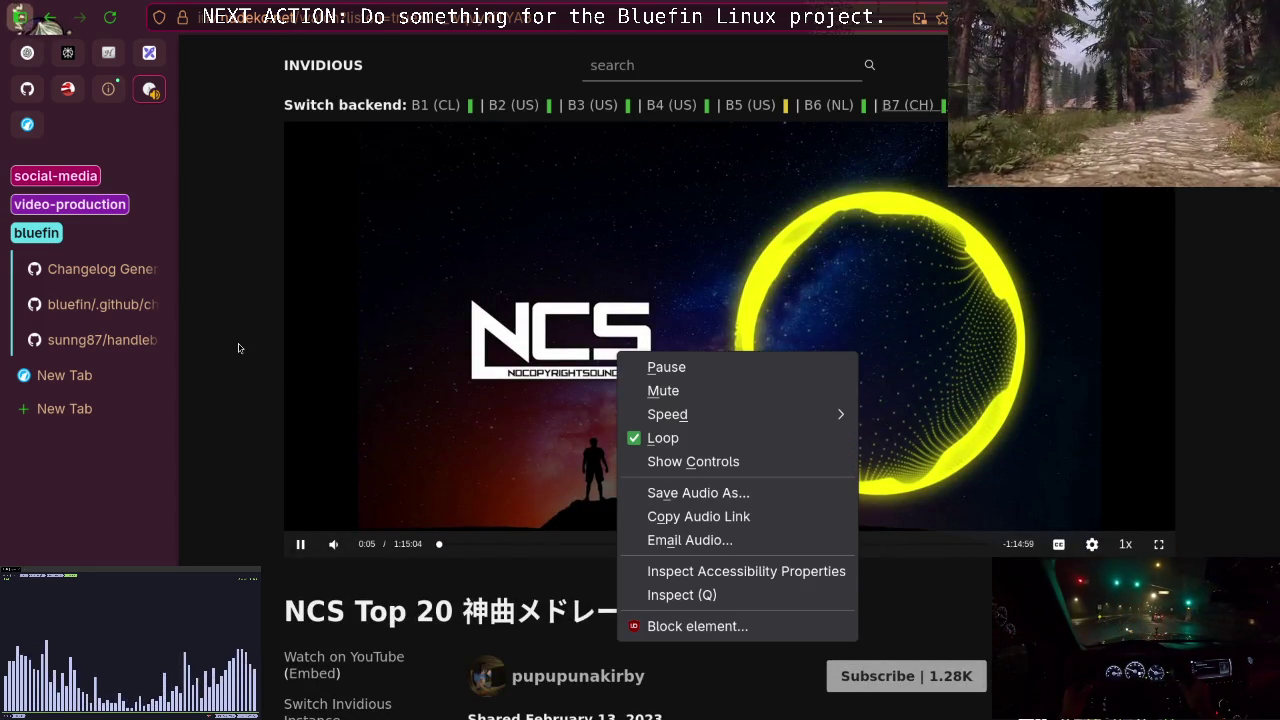
{"action": "left_click", "coordinate": [242, 348]}
{"action": "left_click", "coordinate": [92, 345]}
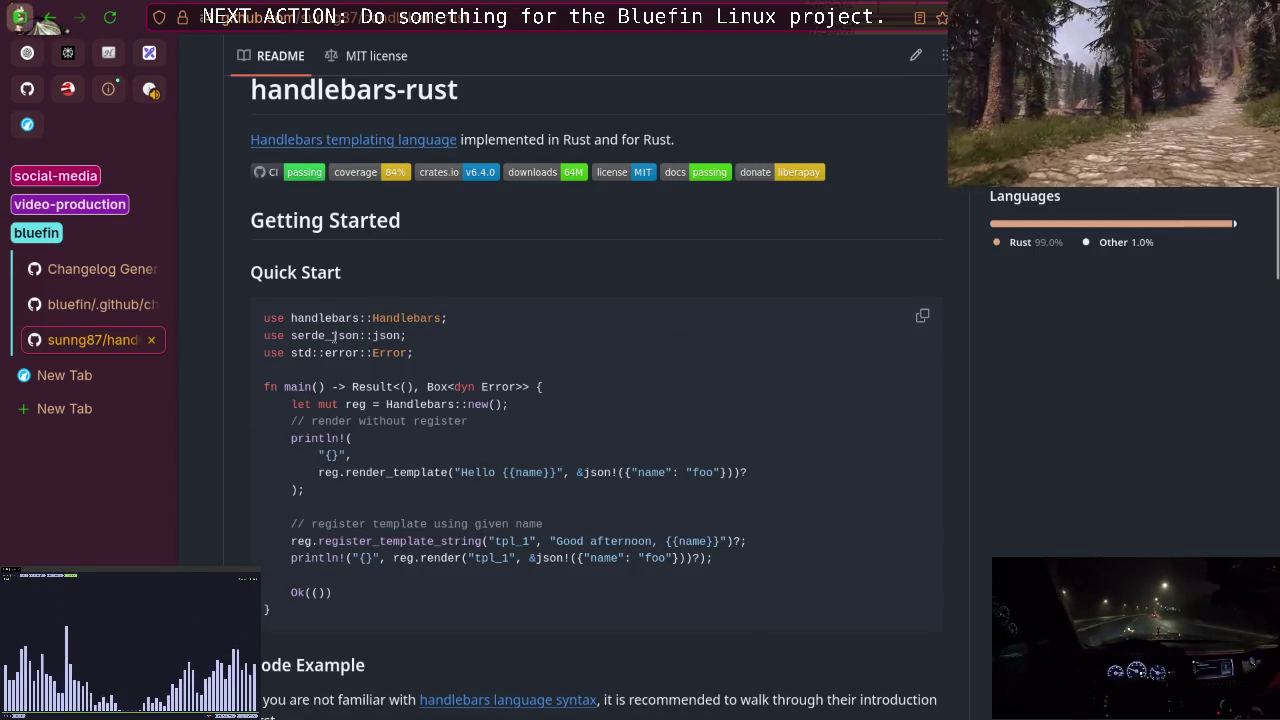
Look over the README's Quick Start example, then bring back the Perplexity Handlebars vs Mustache answer.
{"action": "scroll", "coordinate": [355, 312], "scroll_direction": "down", "scroll_amount": 2}
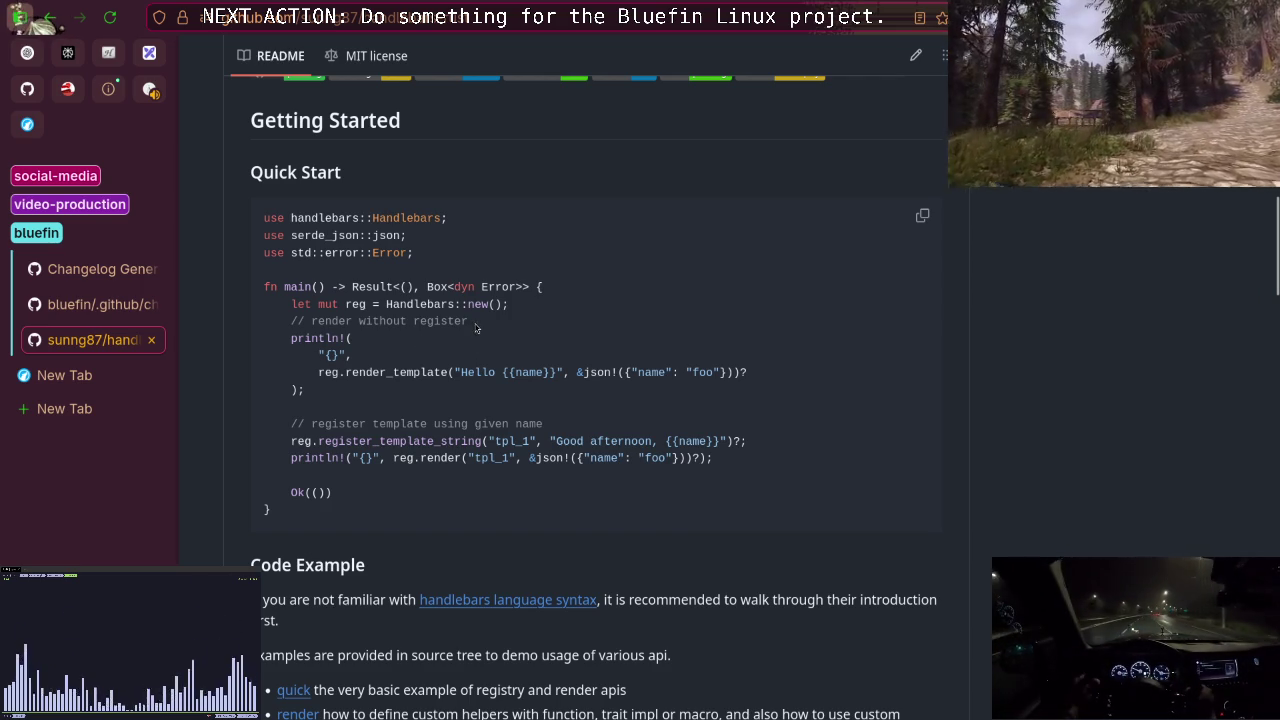
{"action": "scroll", "coordinate": [470, 324], "scroll_direction": "up", "scroll_amount": 4}
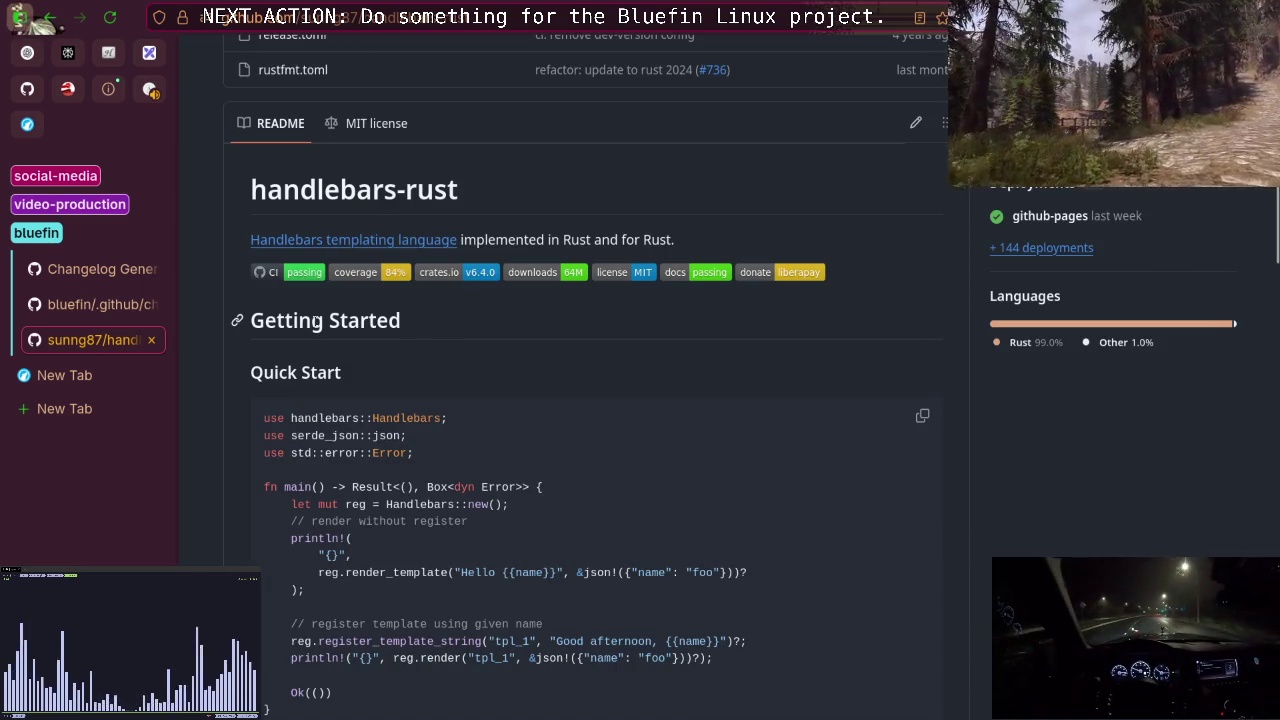
{"action": "left_click", "coordinate": [67, 52]}
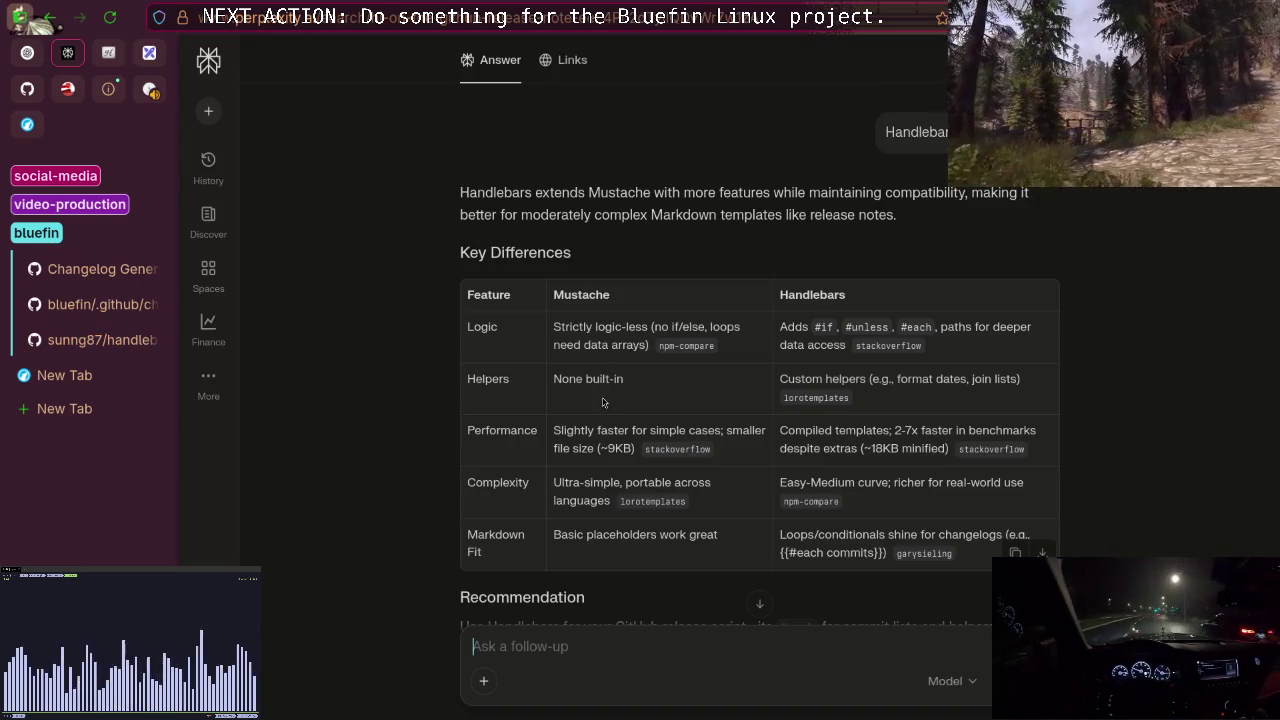
Highlight passages of the Perplexity answer and scroll down to its Handlebars recommendation.
{"action": "mouse_move", "coordinate": [615, 193]}
{"action": "left_mouse_down"}
{"action": "mouse_move", "coordinate": [821, 193]}
{"action": "mouse_move", "coordinate": [595, 214]}
{"action": "left_mouse_up"}
{"action": "left_click", "coordinate": [778, 193]}
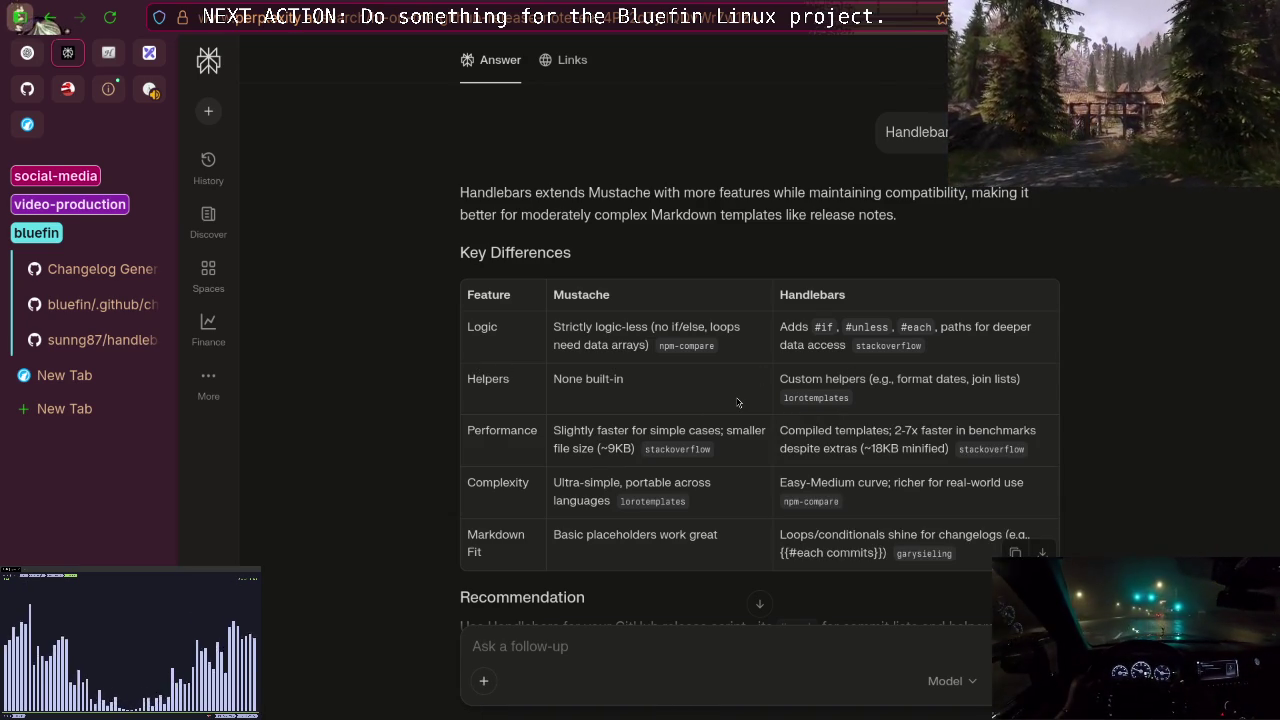
{"action": "left_click_drag", "start_coordinate": [598, 432], "coordinate": [689, 432]}
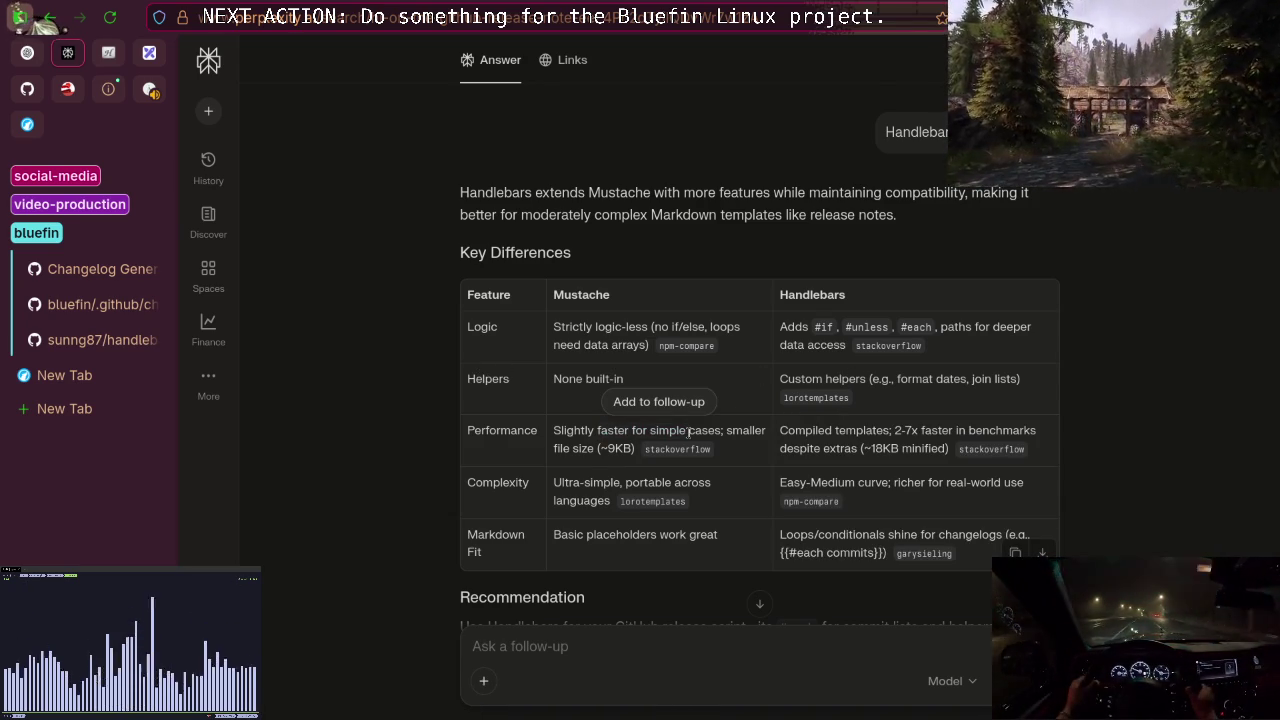
{"action": "left_click", "coordinate": [689, 432]}
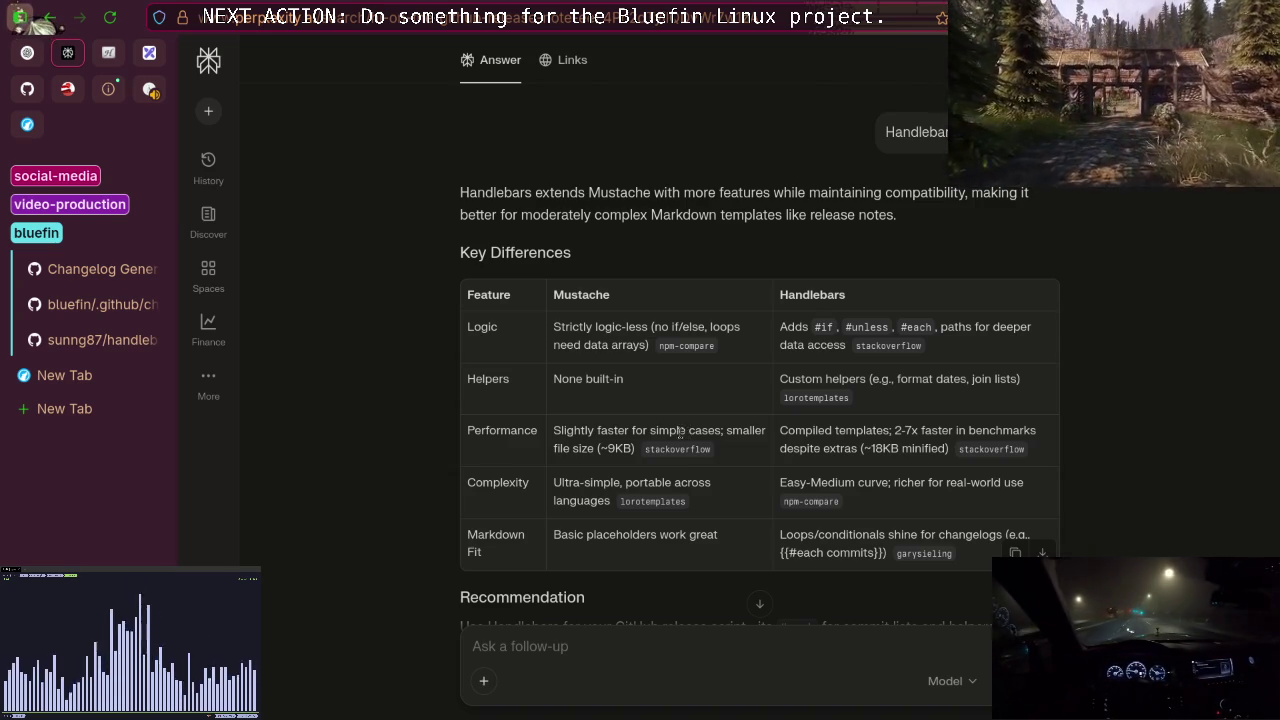
{"action": "scroll", "coordinate": [688, 432], "scroll_direction": "down", "scroll_amount": 2}
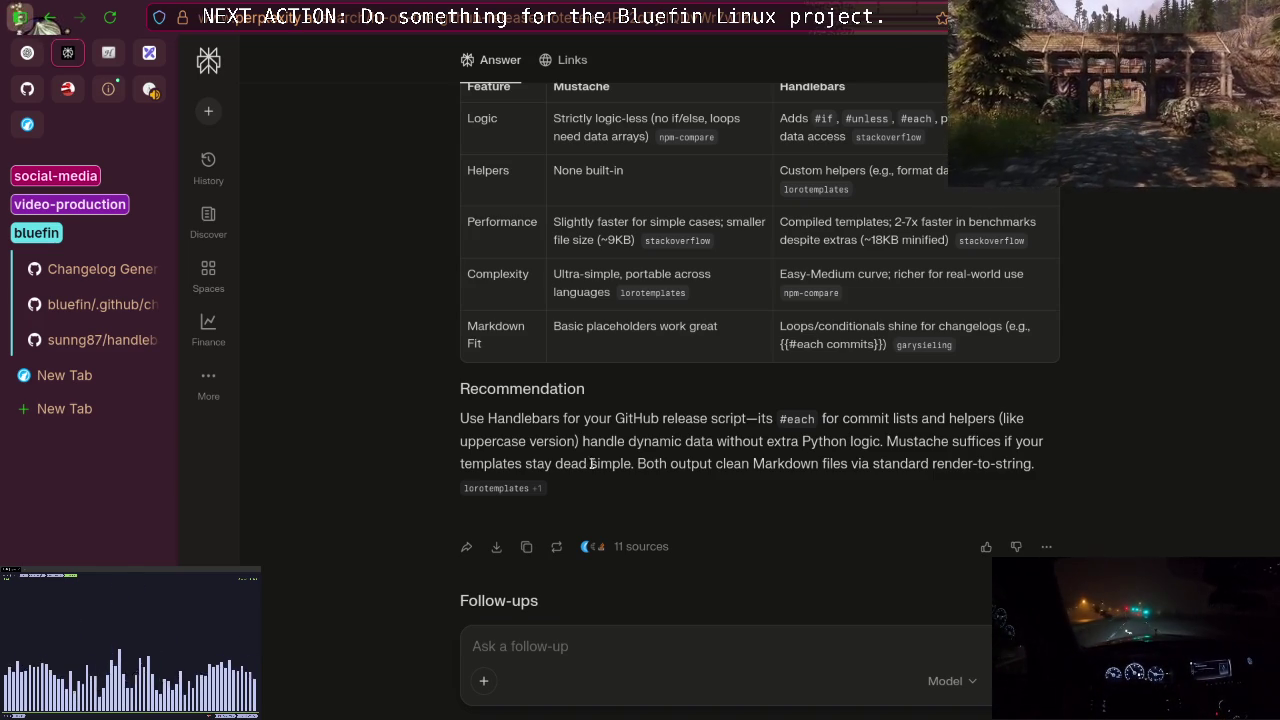
Switch back to the handlebars-rust GitHub README.
{"action": "left_click", "coordinate": [95, 340]}
{"action": "scroll", "coordinate": [522, 420], "scroll_direction": "down", "scroll_amount": 1}
{"action": "scroll", "coordinate": [522, 420], "scroll_direction": "up", "scroll_amount": 3}
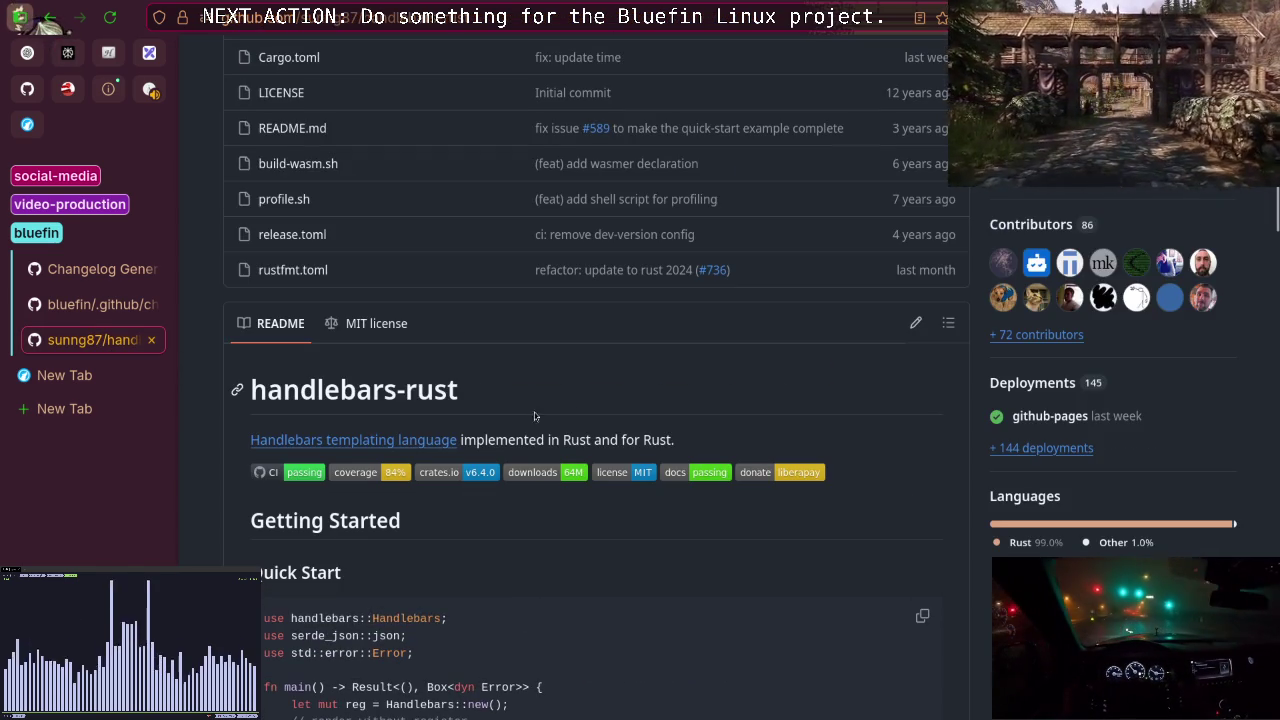
Search DuckDuckGo for 'handlebars github rust' and open the docs.rs handlebars documentation.
{"action": "double_click", "coordinate": [357, 390]}
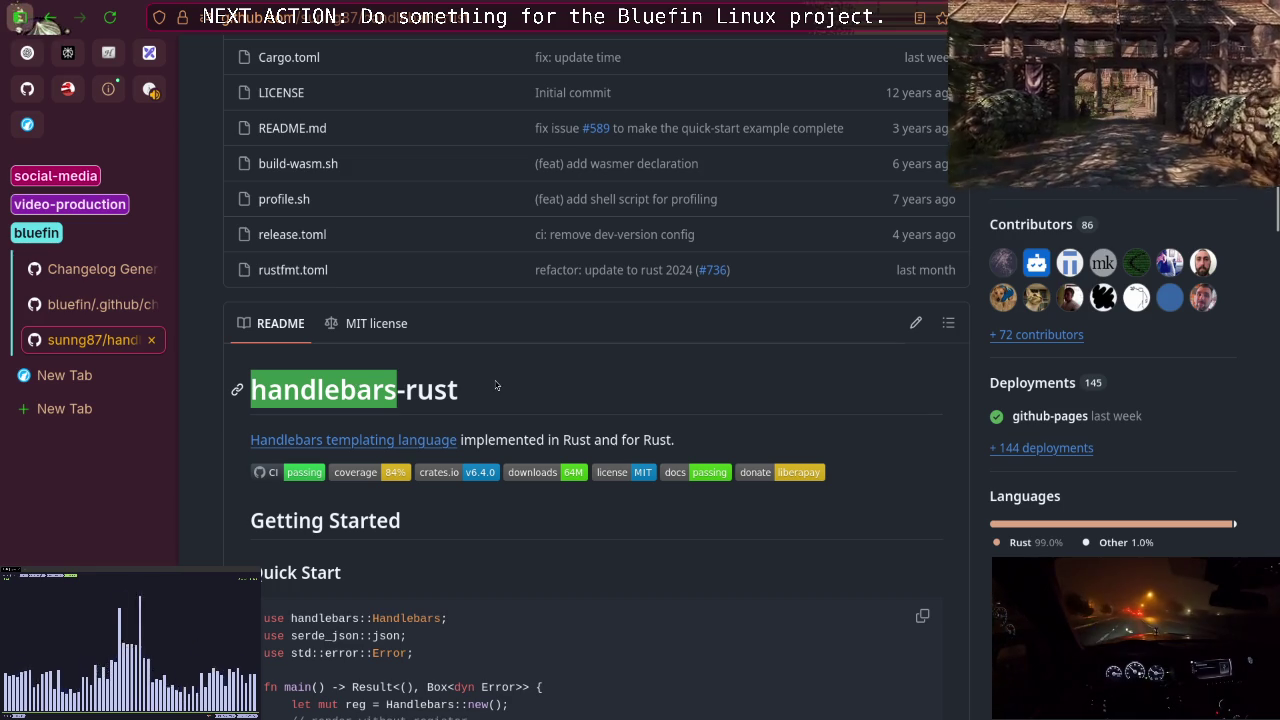
{"action": "key", "text": "ctrl+l"}
{"action": "type", "text": "handlebars github rust"}
{"action": "key", "text": "Return"}
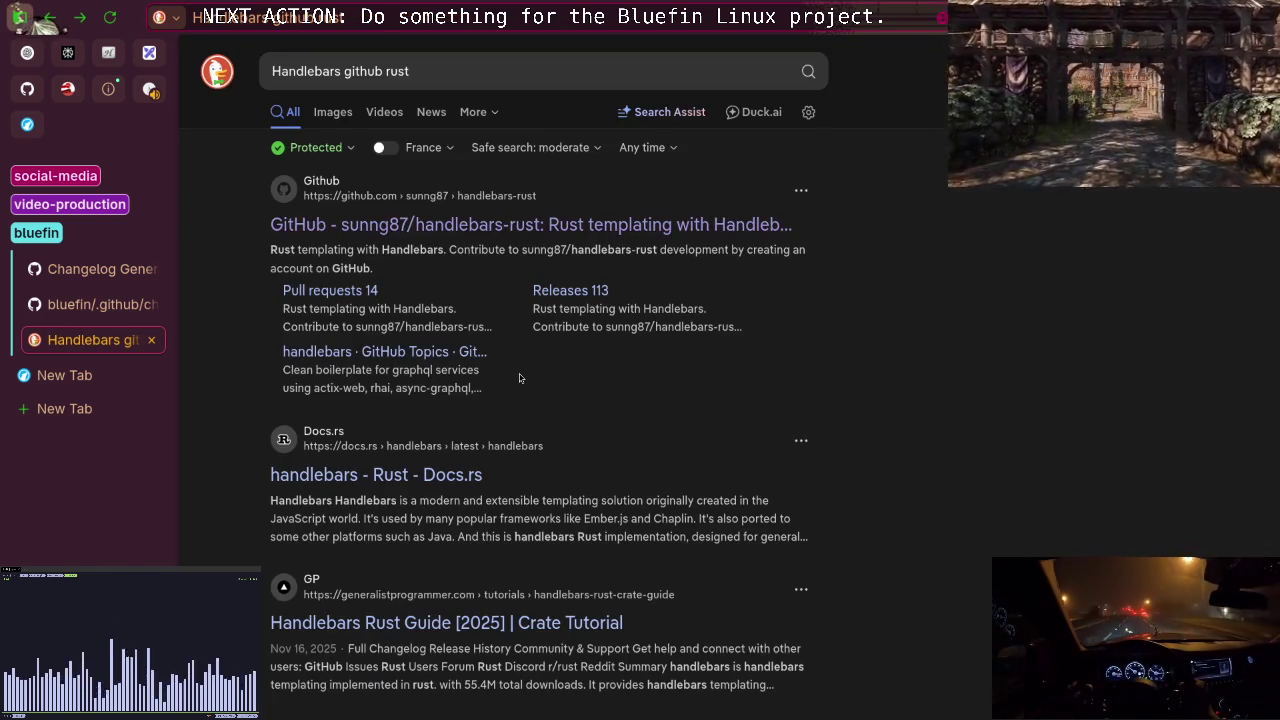
{"action": "scroll", "coordinate": [530, 375], "scroll_direction": "down", "scroll_amount": 2}
{"action": "scroll", "coordinate": [520, 377], "scroll_direction": "up", "scroll_amount": 2}
{"action": "left_click", "coordinate": [365, 474]}
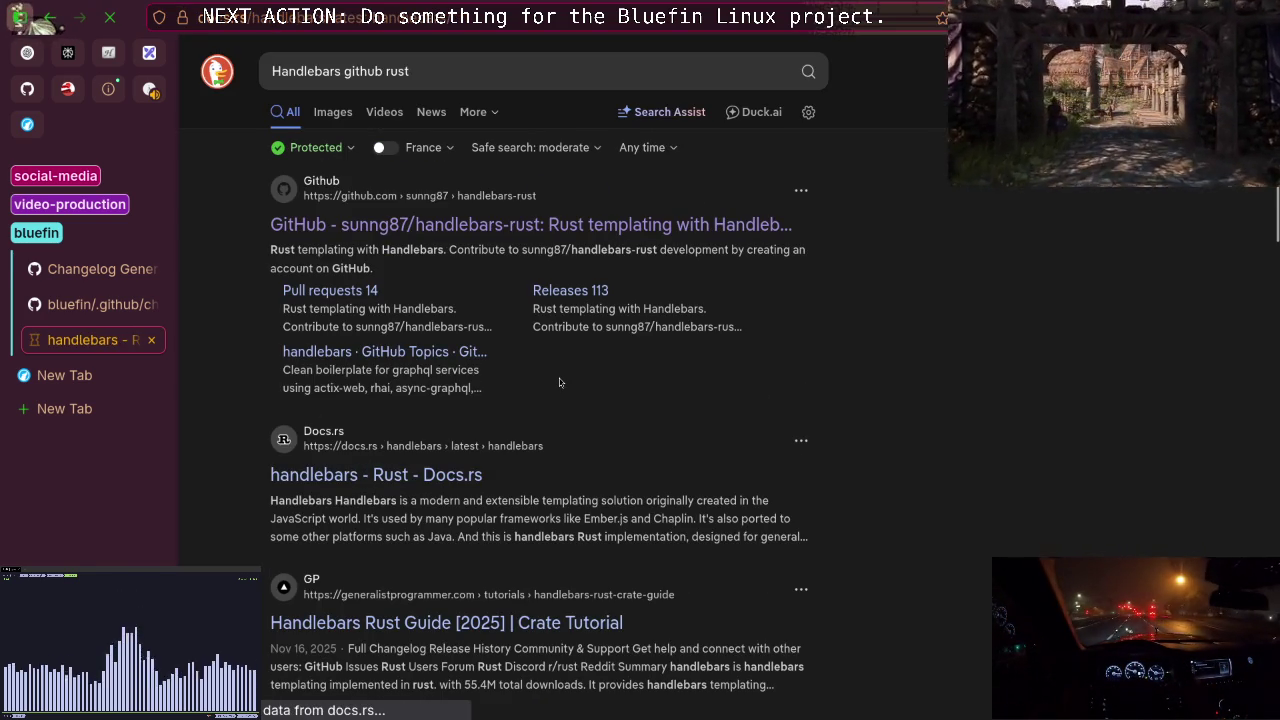
Go back to the earlier 'Handlebars github' results and open the handlebars.js repository.
{"action": "key", "text": "alt+Left"}
{"action": "scroll", "coordinate": [550, 382], "scroll_direction": "down", "scroll_amount": 2}
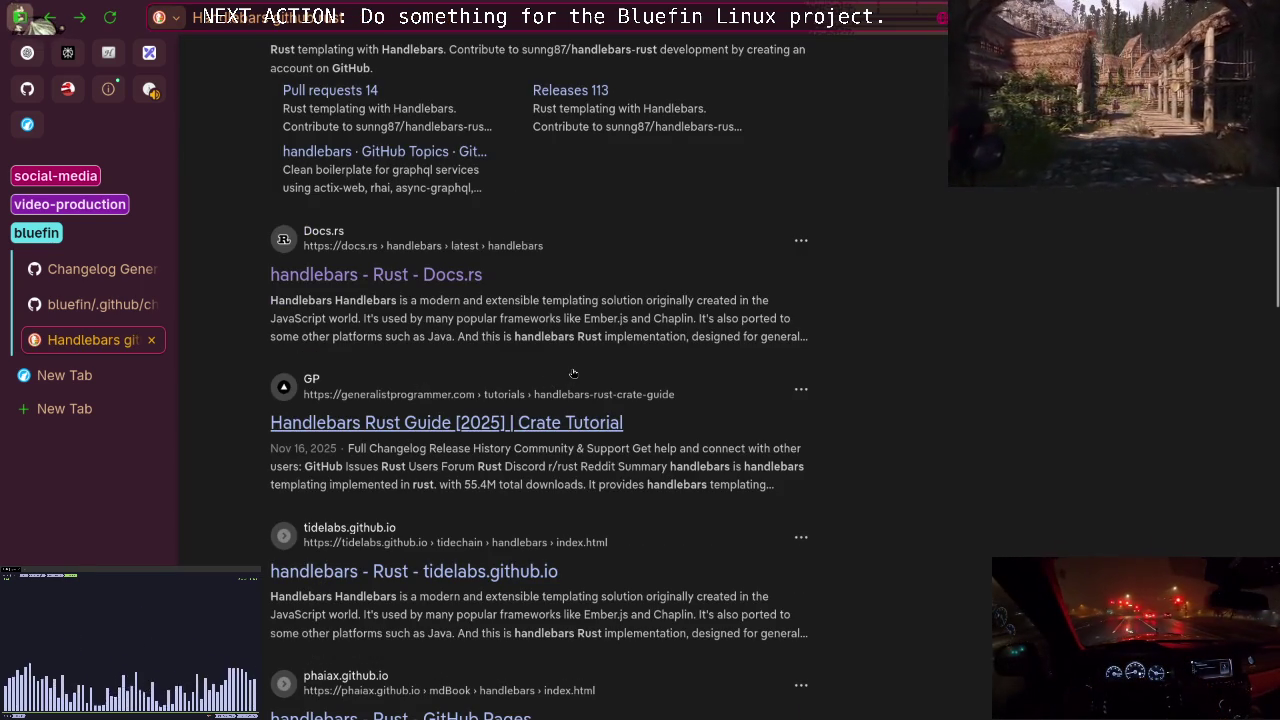
{"action": "scroll", "coordinate": [573, 373], "scroll_direction": "down", "scroll_amount": 3}
{"action": "scroll", "coordinate": [573, 375], "scroll_direction": "up", "scroll_amount": 6}
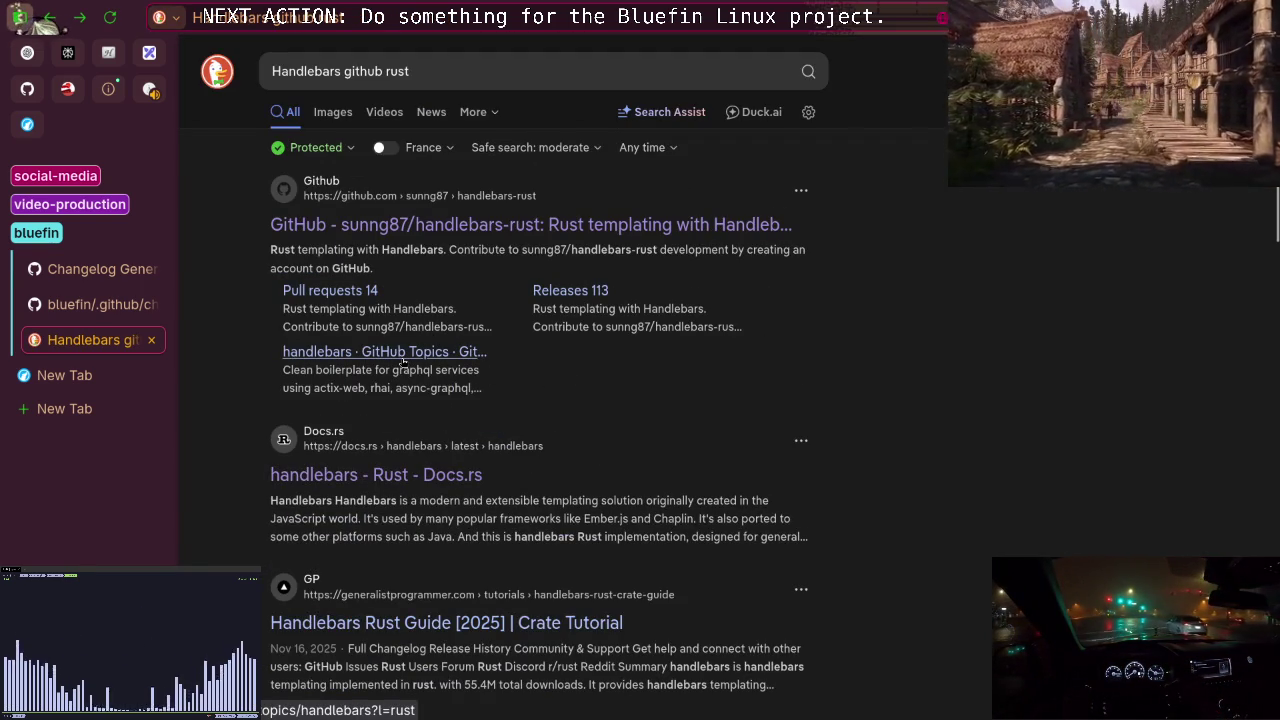
{"action": "key", "text": "alt+Left"}
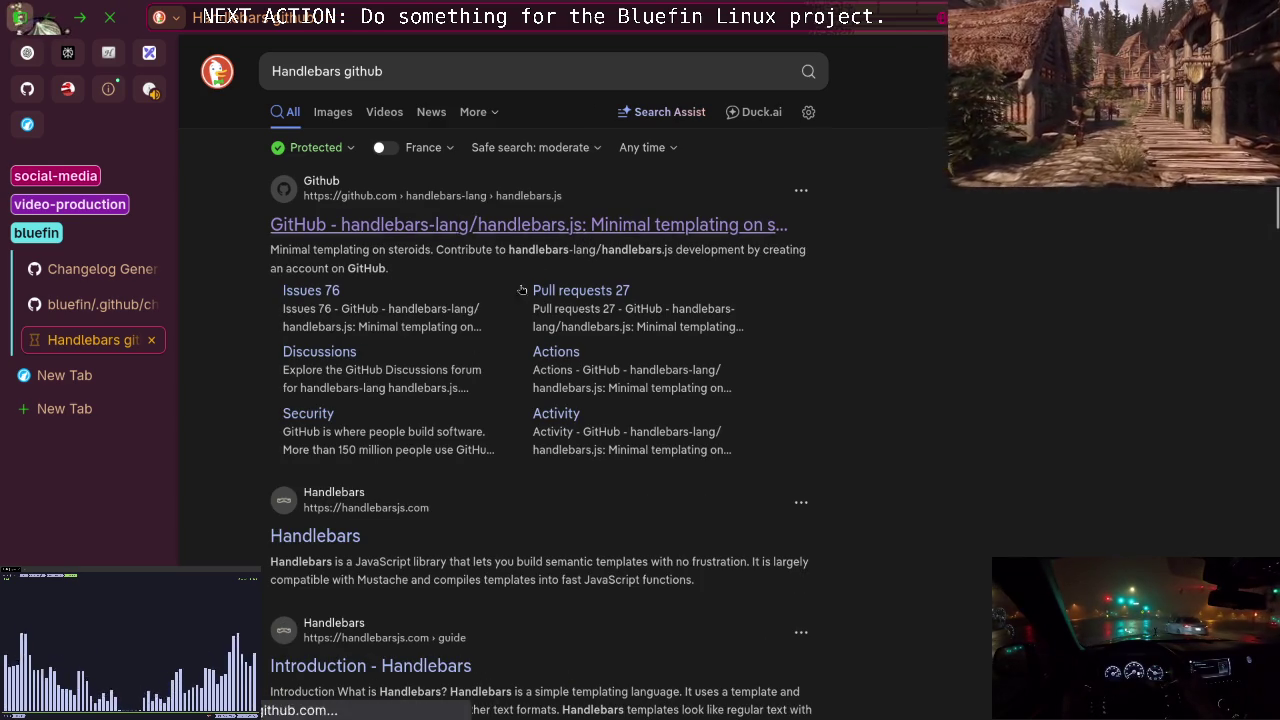
{"action": "left_click", "coordinate": [469, 319]}
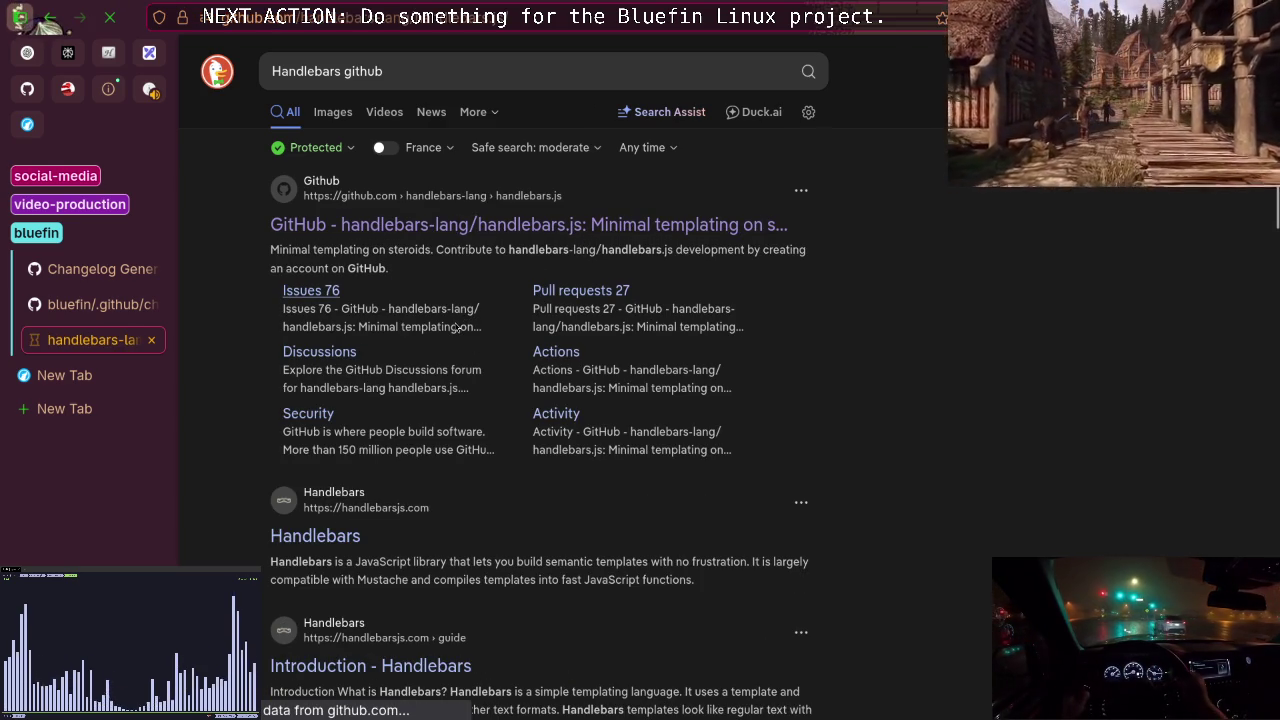
Skim the handlebars.js README intro and follow its handlebarsjs.com link.
{"action": "scroll", "coordinate": [443, 330], "scroll_direction": "down", "scroll_amount": 10}
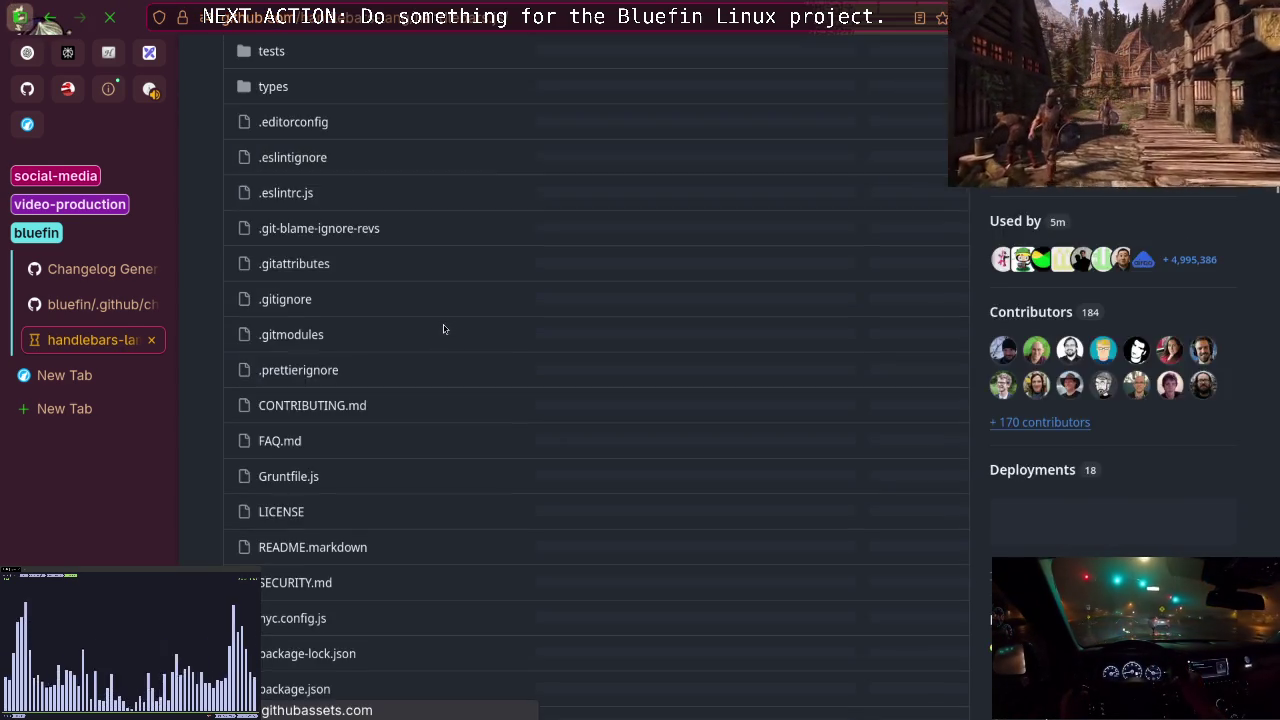
{"action": "scroll", "coordinate": [443, 330], "scroll_direction": "down", "scroll_amount": 2}
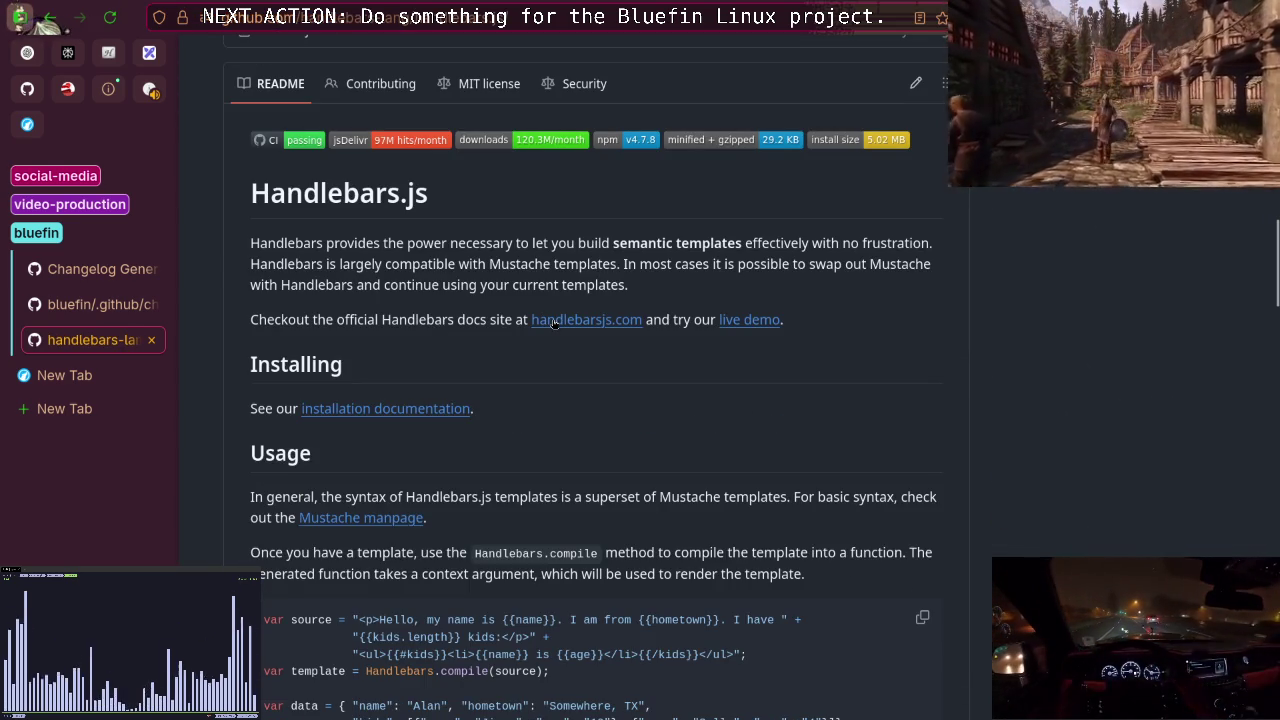
{"action": "scroll", "coordinate": [418, 382], "scroll_direction": "down", "scroll_amount": 5}
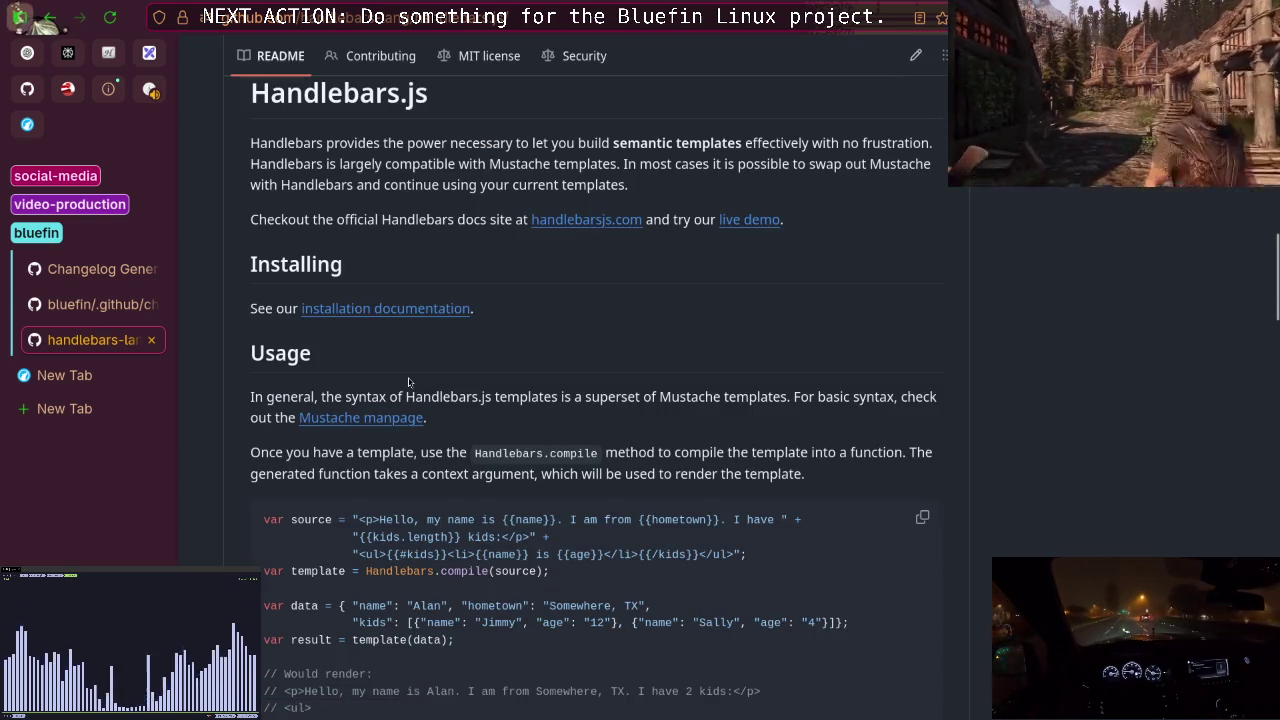
{"action": "scroll", "coordinate": [567, 302], "scroll_direction": "up", "scroll_amount": 5}
{"action": "left_click", "coordinate": [568, 318]}
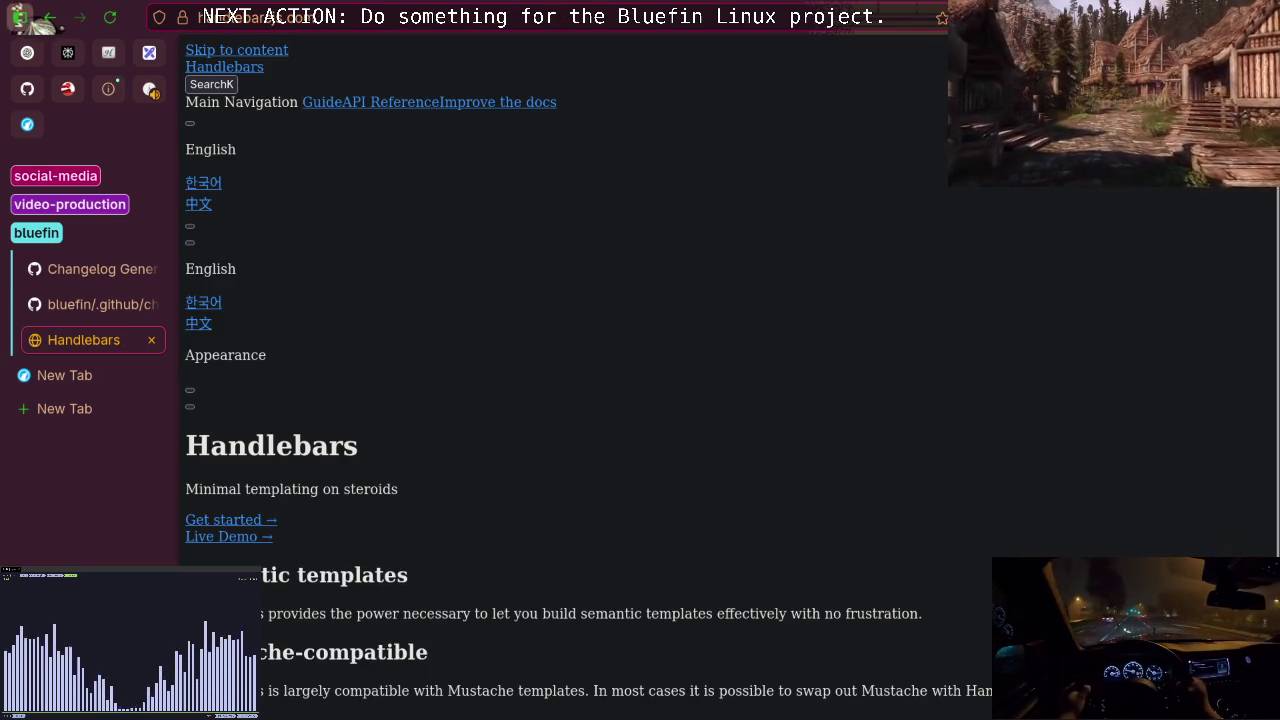
Turn Dark Reader off for handlebarsjs.com, then turn it back on.
{"action": "key", "text": "alt+shift+d"}
{"action": "key", "text": "Escape"}
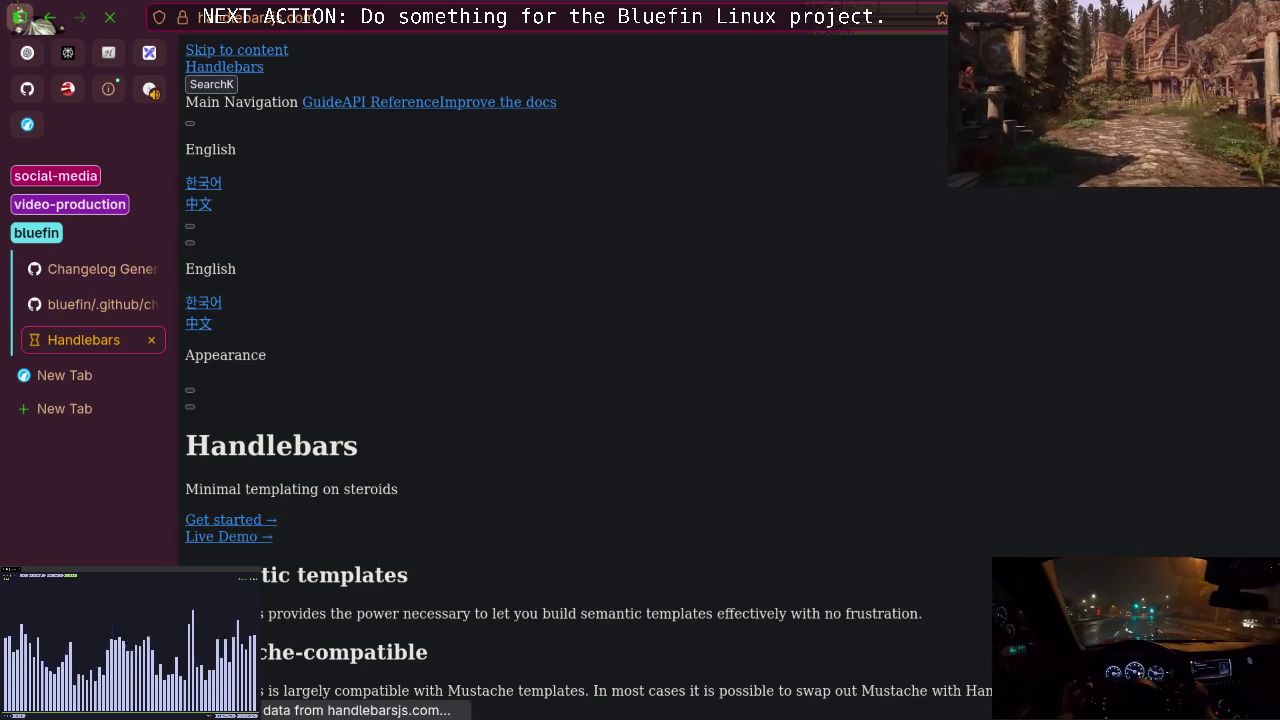
{"action": "key", "text": "alt+shift+d"}
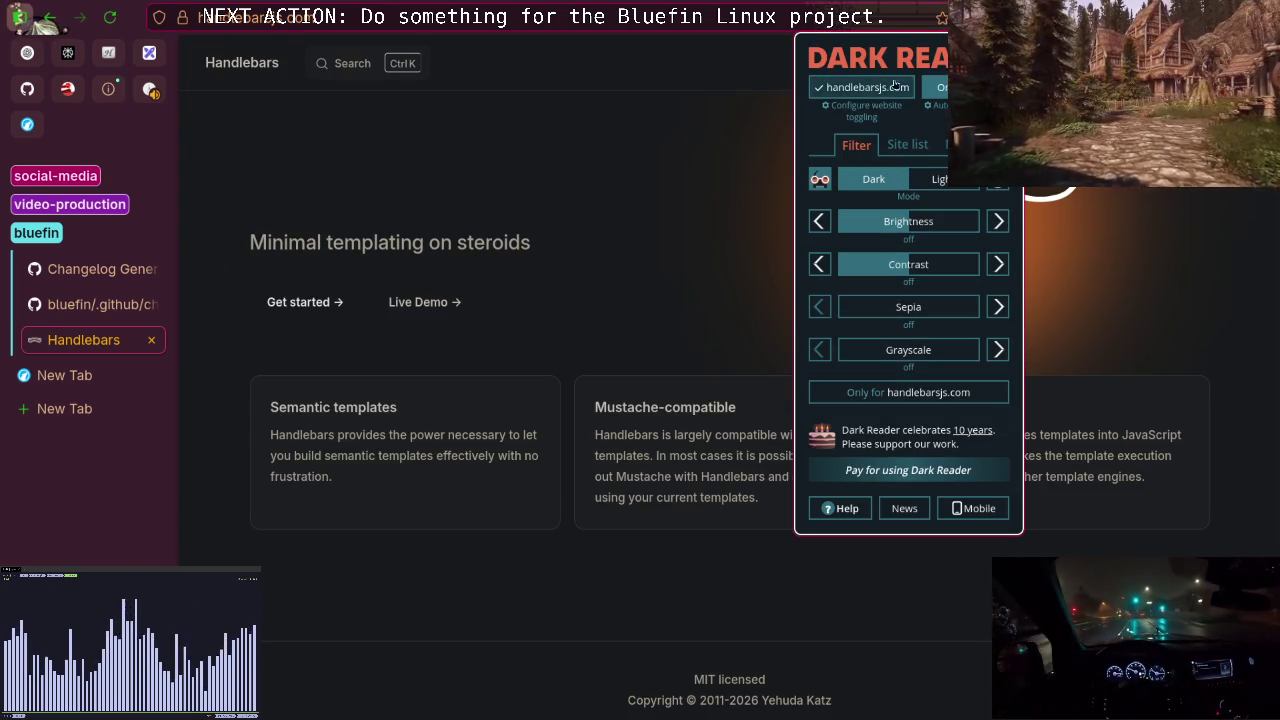
{"action": "left_click", "coordinate": [862, 87]}
{"action": "key", "text": "Escape"}
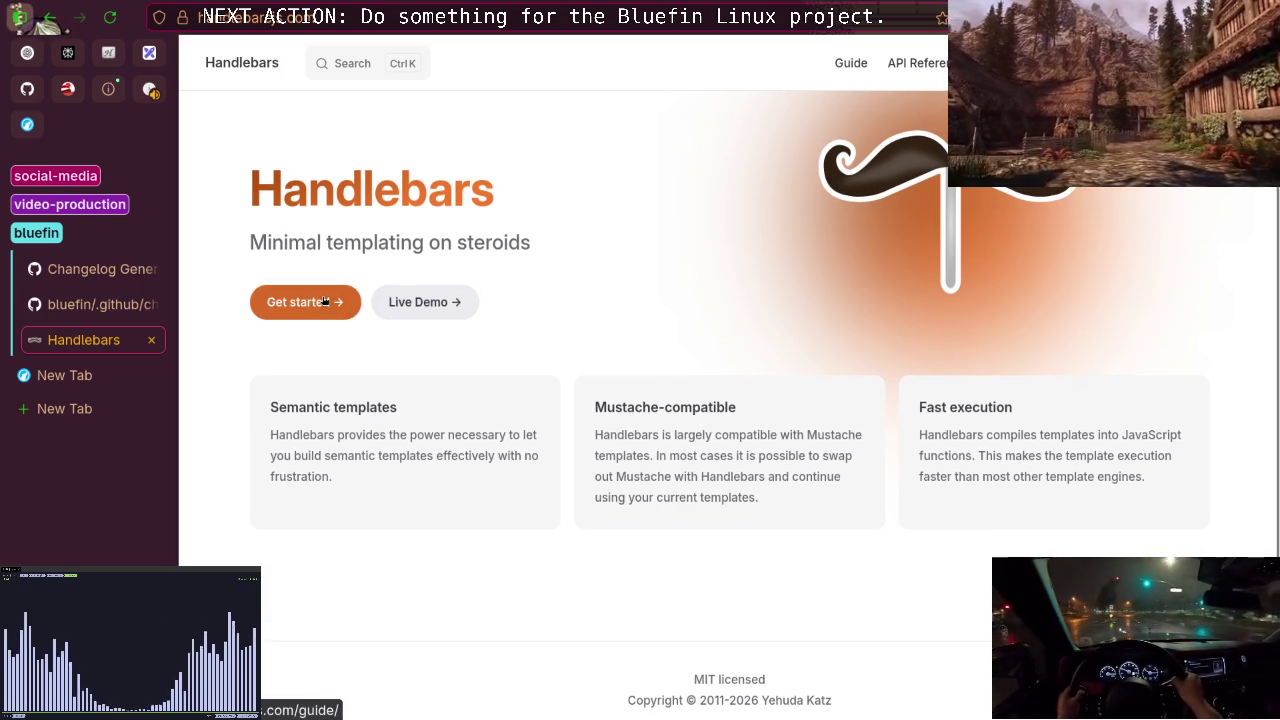
{"action": "left_click", "coordinate": [1005, 17]}
{"action": "left_click", "coordinate": [843, 90]}
{"action": "left_click", "coordinate": [598, 310]}
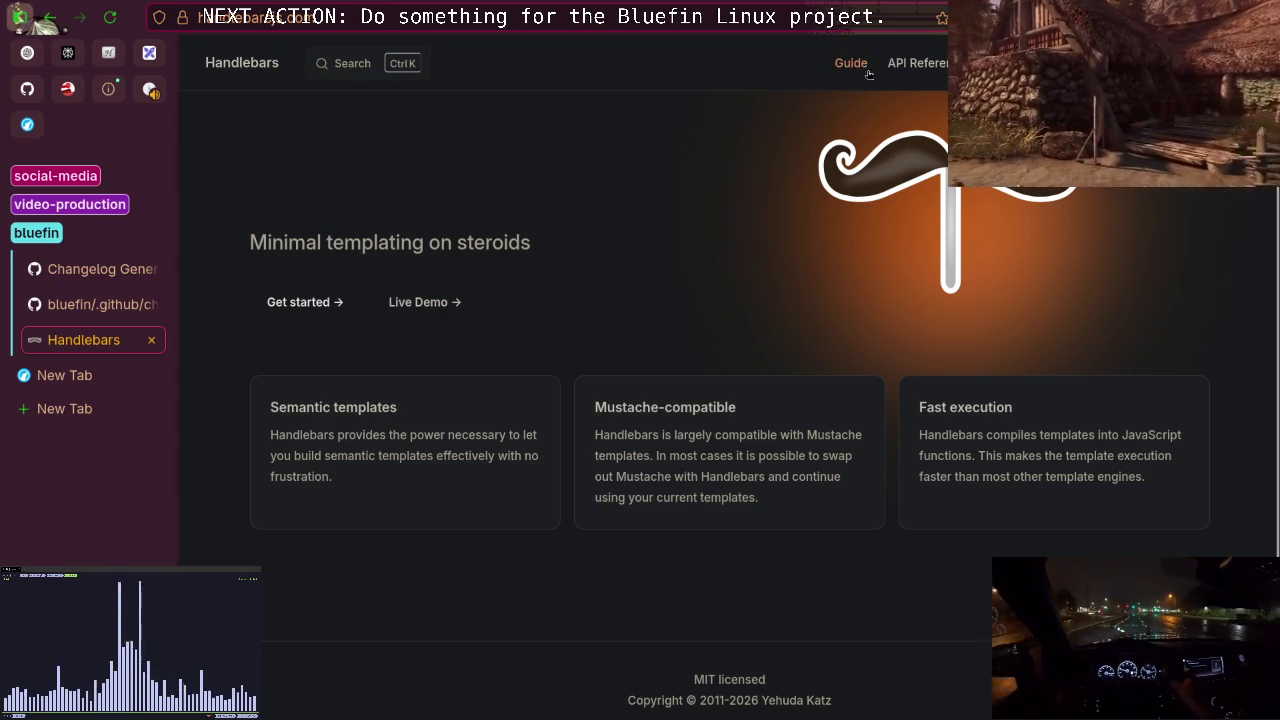
Enter 'vue' in the address bar, then open the Guide's Introduction page.
{"action": "left_click", "coordinate": [483, 24]}
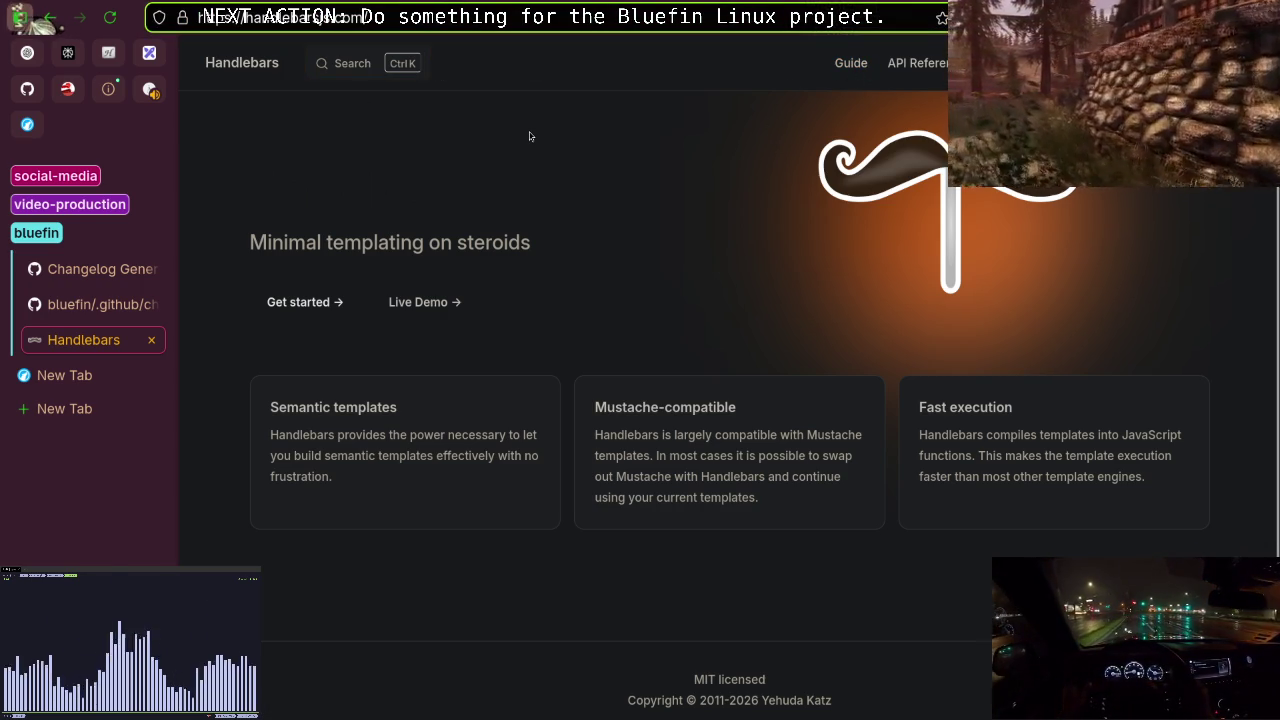
{"action": "type", "text": "vue"}
{"action": "key", "text": "Return"}
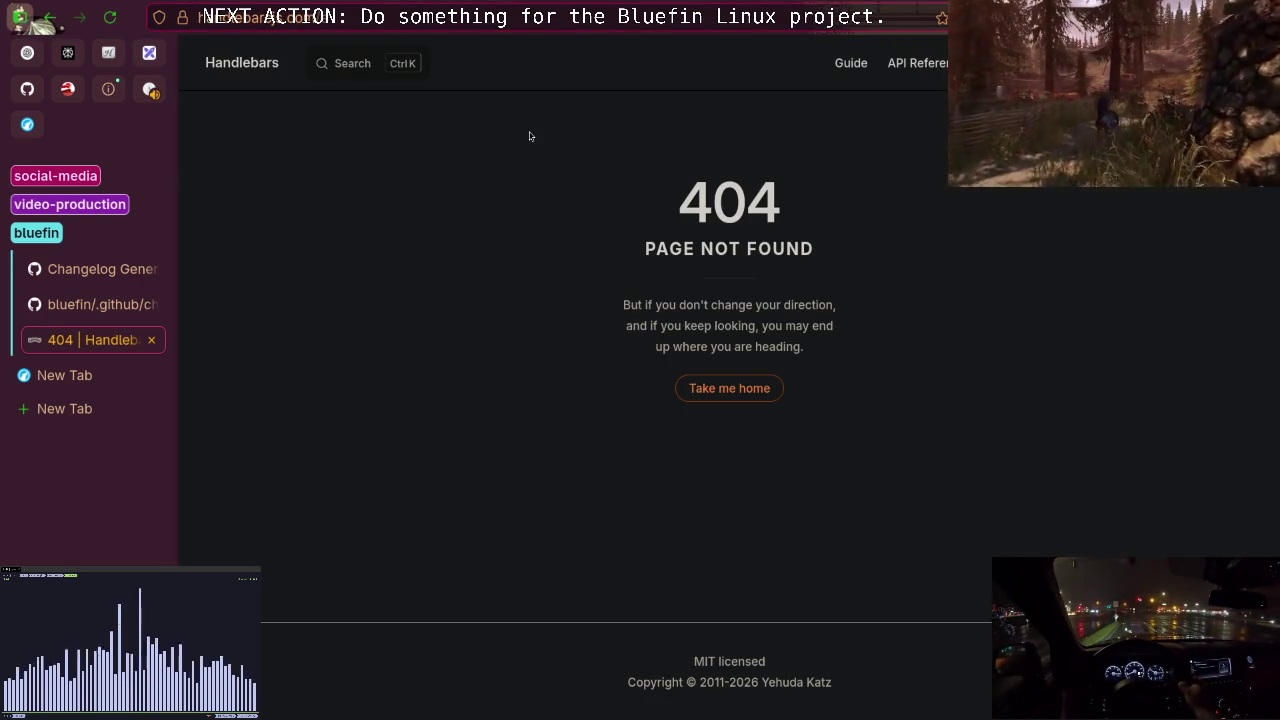
{"action": "left_click", "coordinate": [851, 63]}
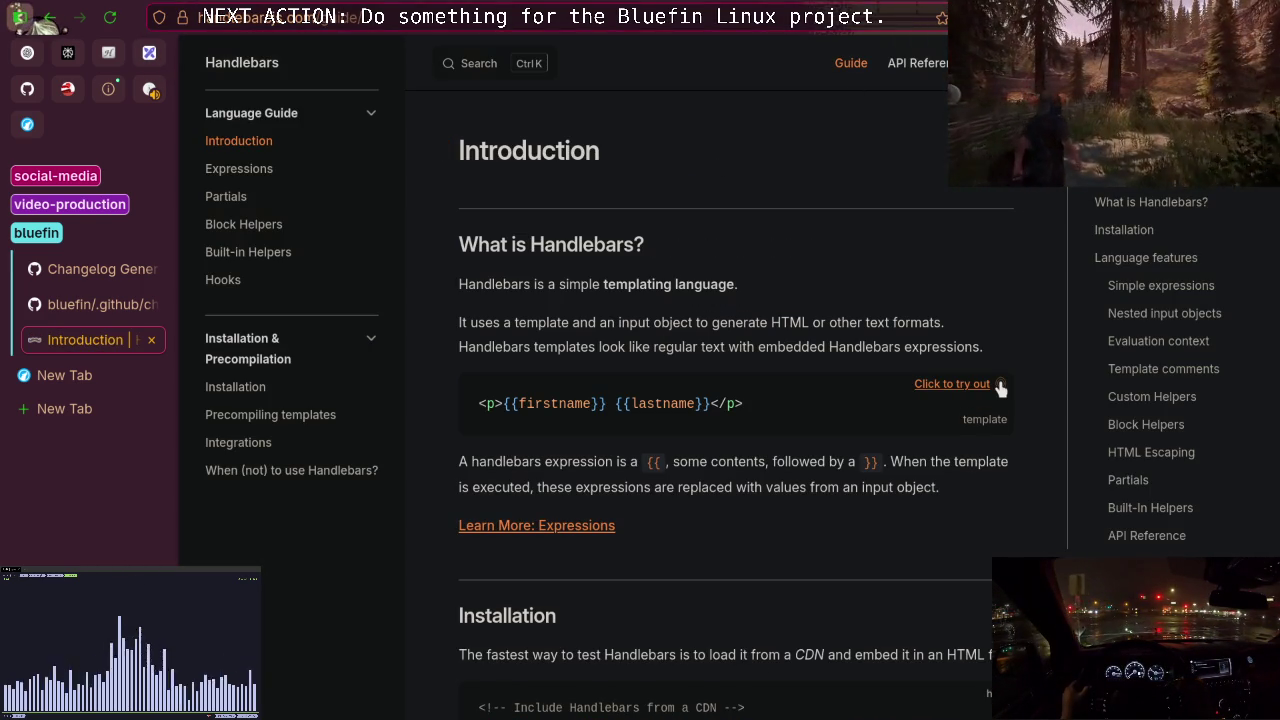
Check the dark-mode settings and the content blocker's stats for the Handlebars site.
{"action": "left_click", "coordinate": [1010, 17]}
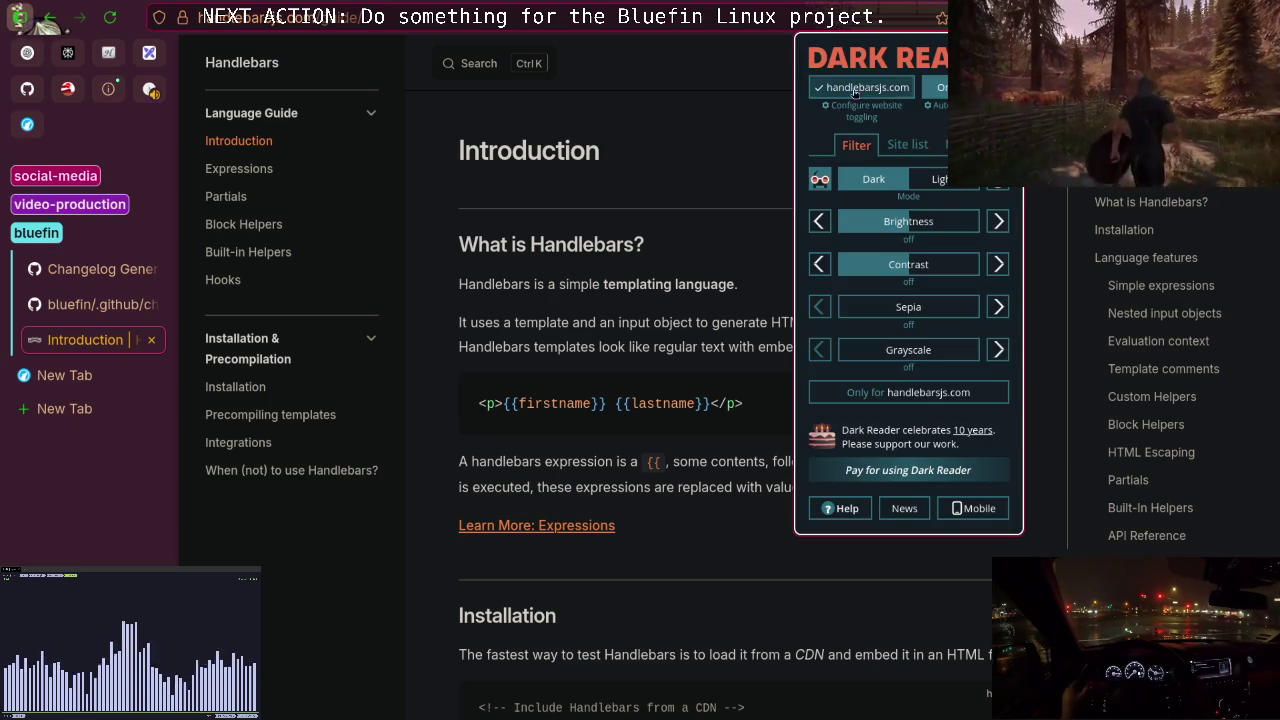
{"action": "left_click", "coordinate": [693, 151]}
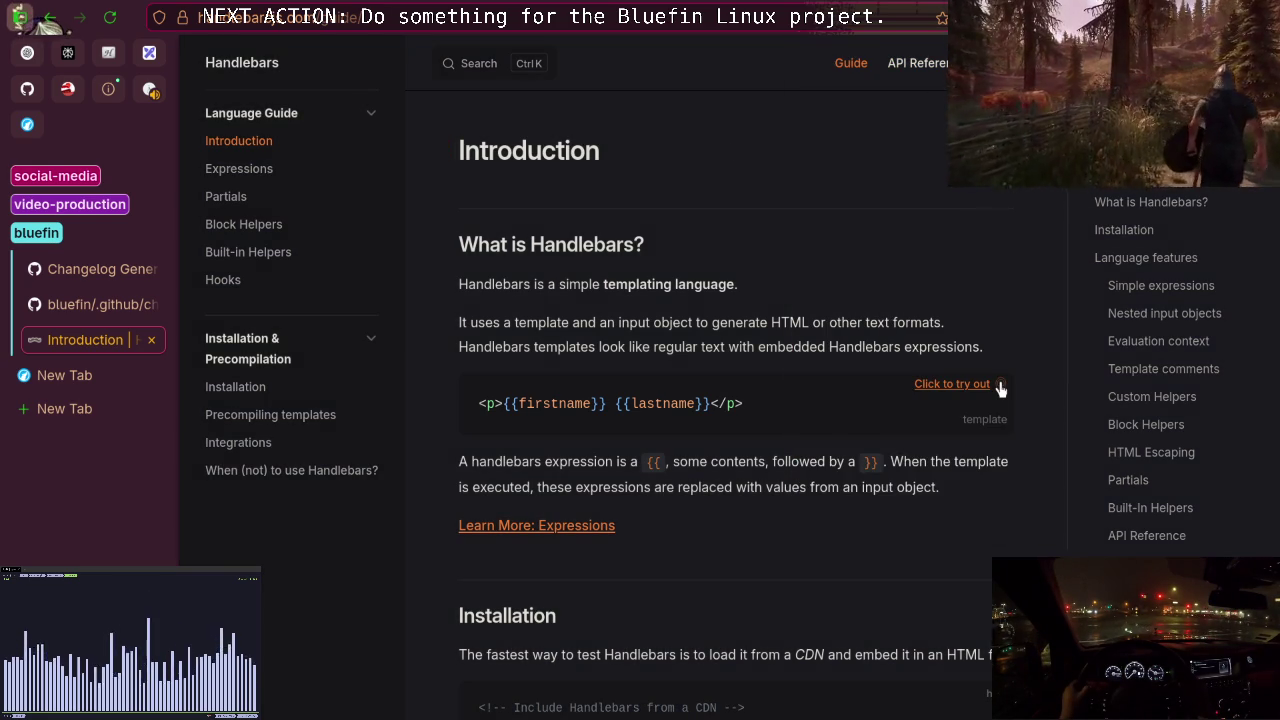
{"action": "key", "text": "ctrl+shift+u"}
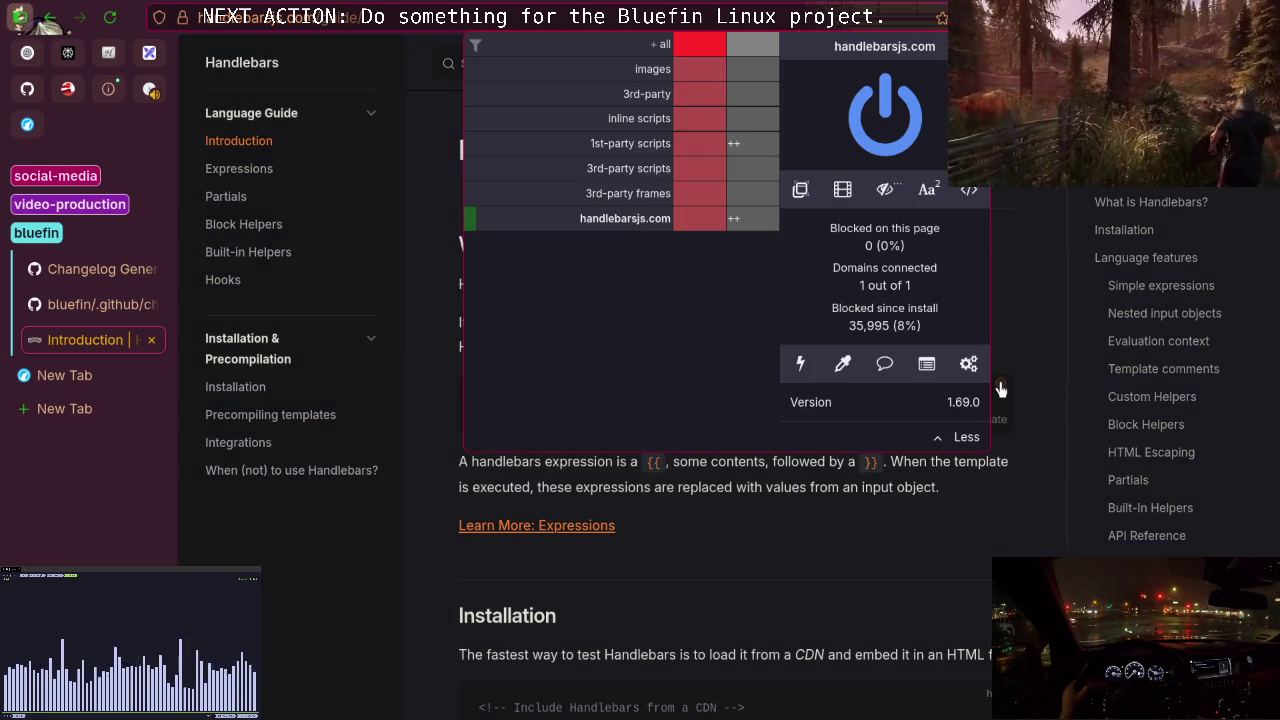
{"action": "key", "text": "Escape"}
{"action": "key", "text": "alt+shift+a"}
{"action": "key", "text": "Escape"}
Read the Introduction from Simple expressions through Custom Helpers and HTML Escaping to Partials.
{"action": "scroll", "coordinate": [1001, 389], "scroll_direction": "down", "scroll_amount": 2}
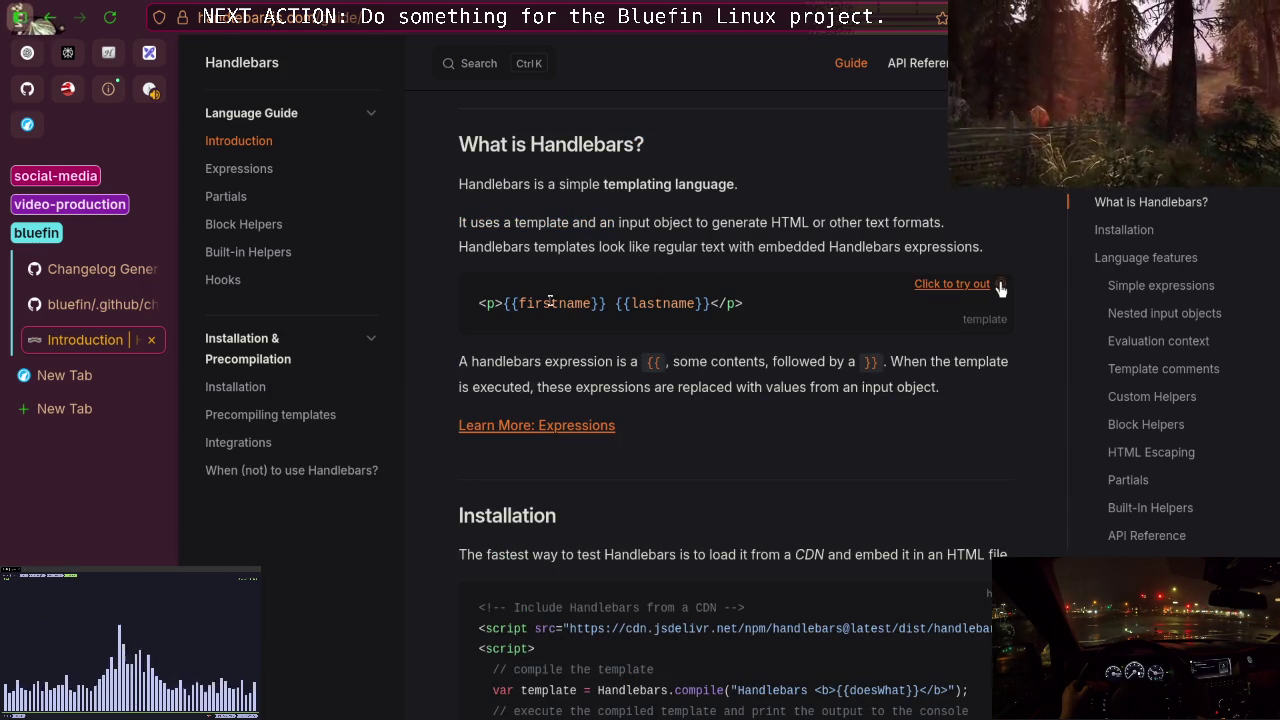
{"action": "scroll", "coordinate": [509, 311], "scroll_direction": "down", "scroll_amount": 2}
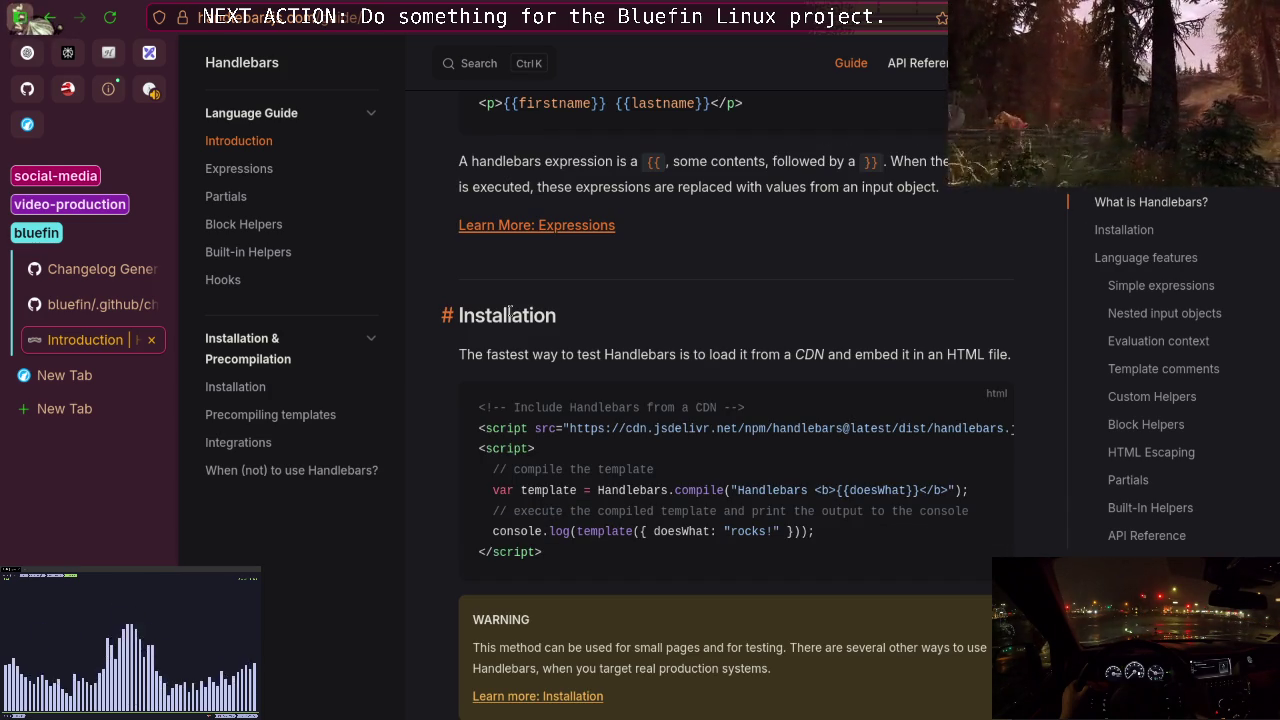
{"action": "scroll", "coordinate": [509, 311], "scroll_direction": "down", "scroll_amount": 6}
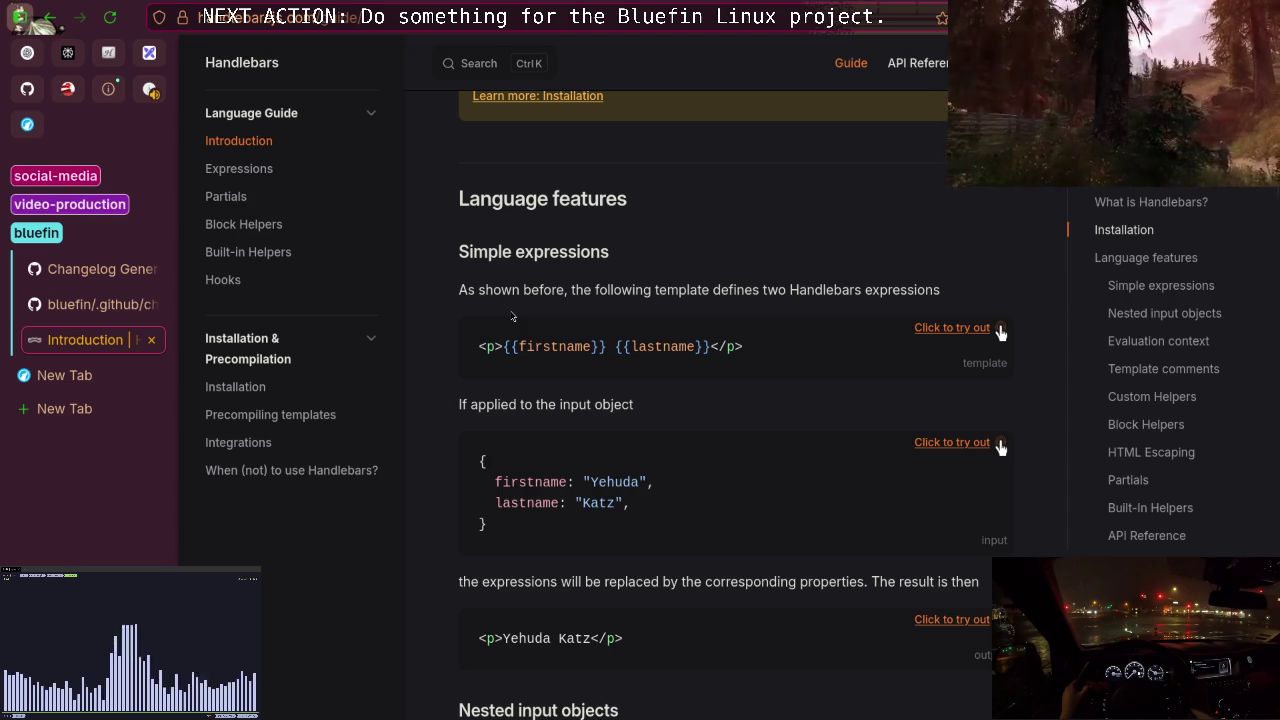
{"action": "scroll", "coordinate": [512, 316], "scroll_direction": "down", "scroll_amount": 2}
{"action": "scroll", "coordinate": [510, 311], "scroll_direction": "down", "scroll_amount": 2}
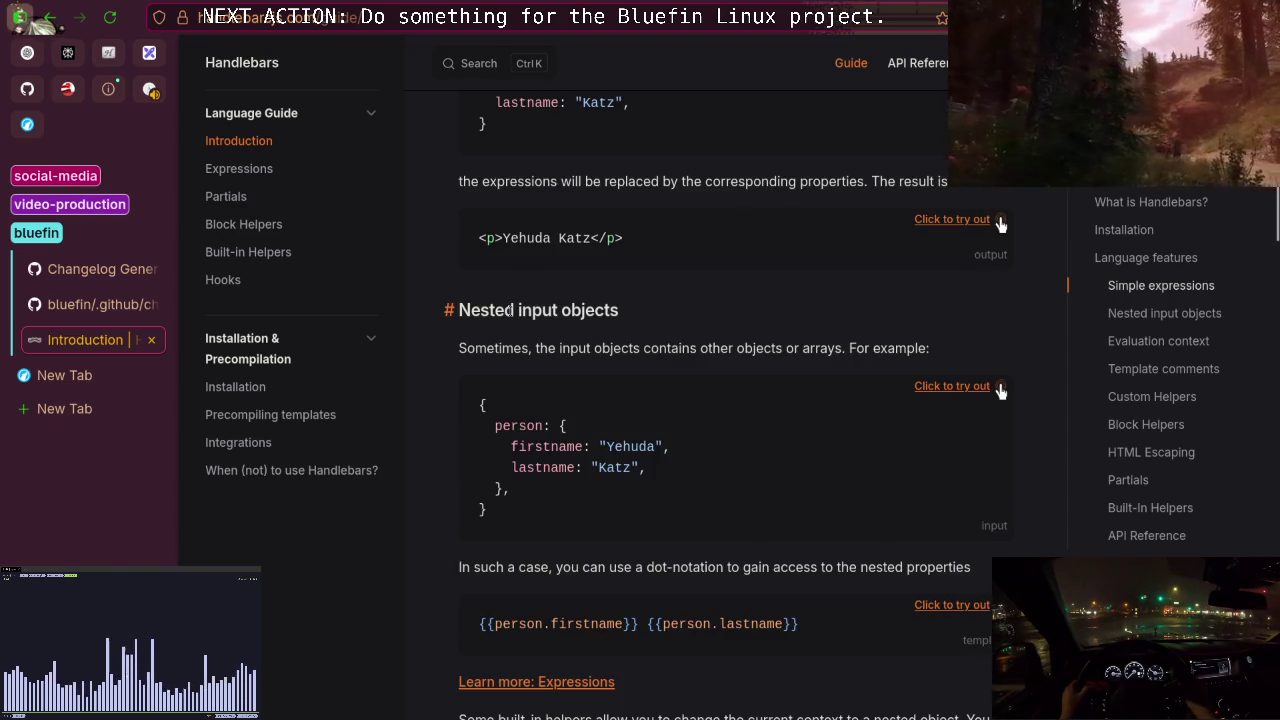
{"action": "scroll", "coordinate": [510, 311], "scroll_direction": "down", "scroll_amount": 3}
{"action": "scroll", "coordinate": [511, 313], "scroll_direction": "down", "scroll_amount": 3}
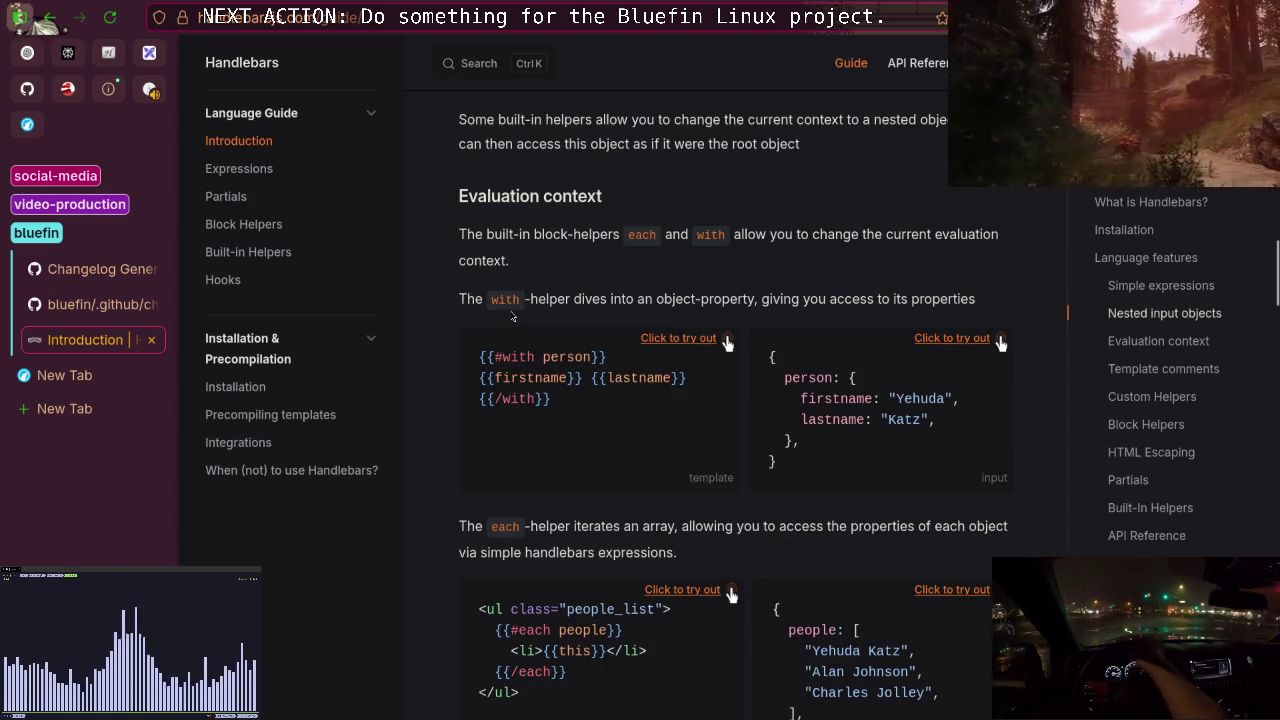
{"action": "scroll", "coordinate": [511, 314], "scroll_direction": "down", "scroll_amount": 2}
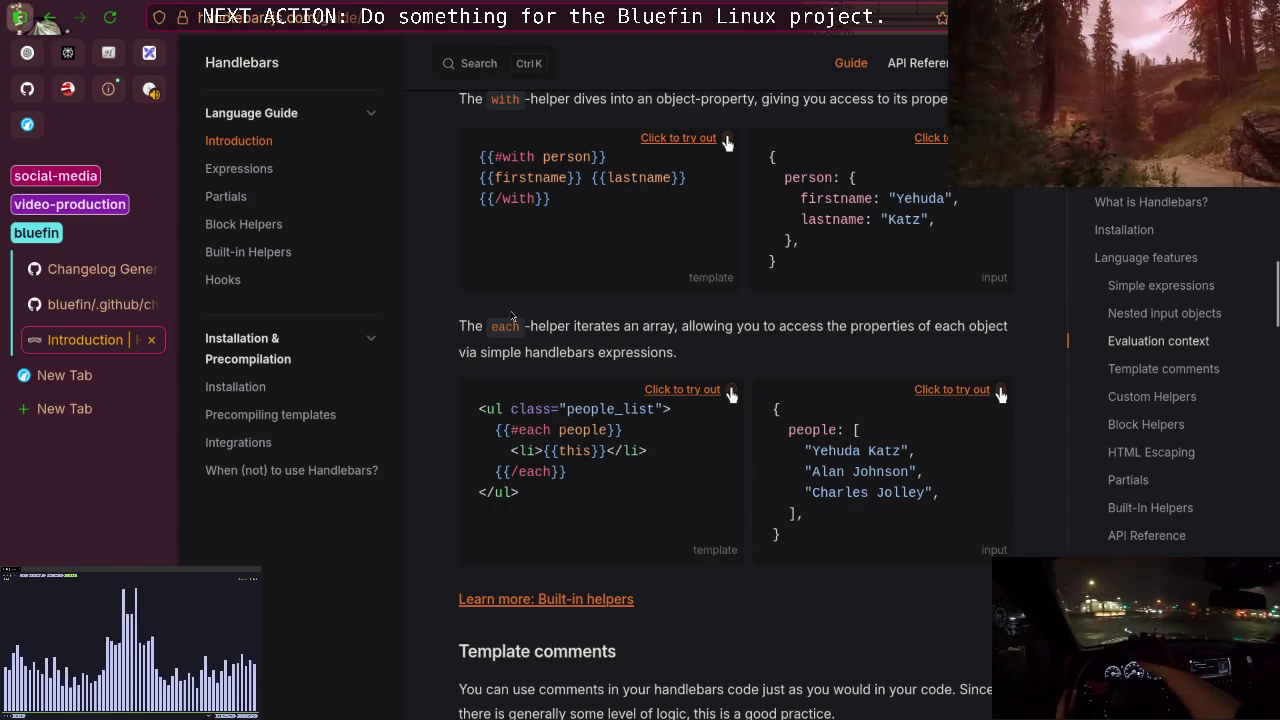
{"action": "scroll", "coordinate": [511, 314], "scroll_direction": "down", "scroll_amount": 10}
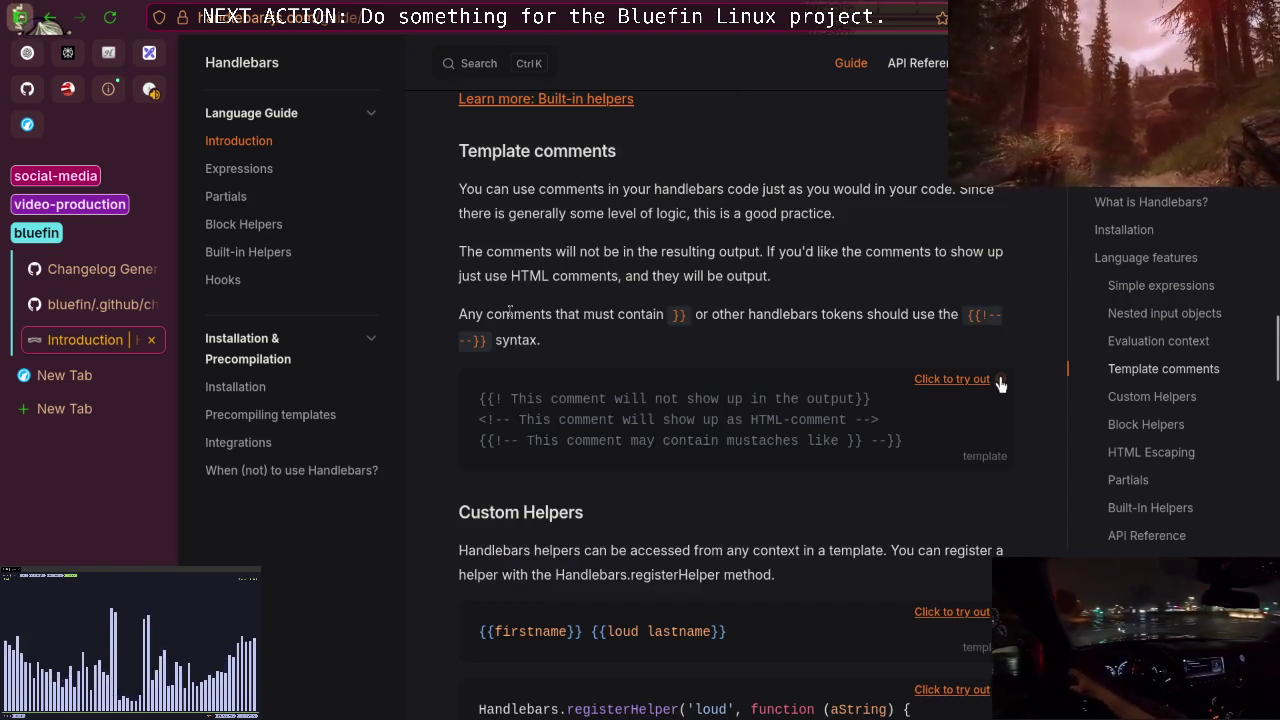
{"action": "scroll", "coordinate": [510, 311], "scroll_direction": "down", "scroll_amount": 4}
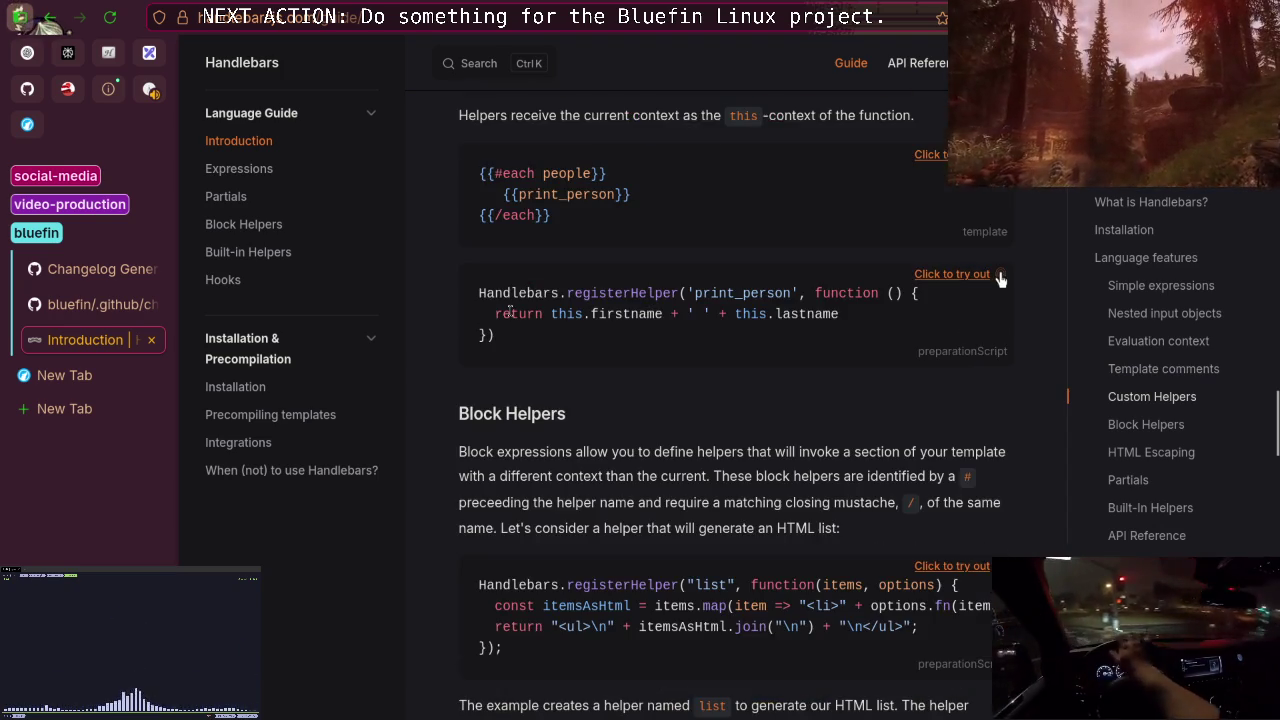
{"action": "scroll", "coordinate": [510, 313], "scroll_direction": "down", "scroll_amount": 2}
{"action": "scroll", "coordinate": [511, 316], "scroll_direction": "down", "scroll_amount": 9}
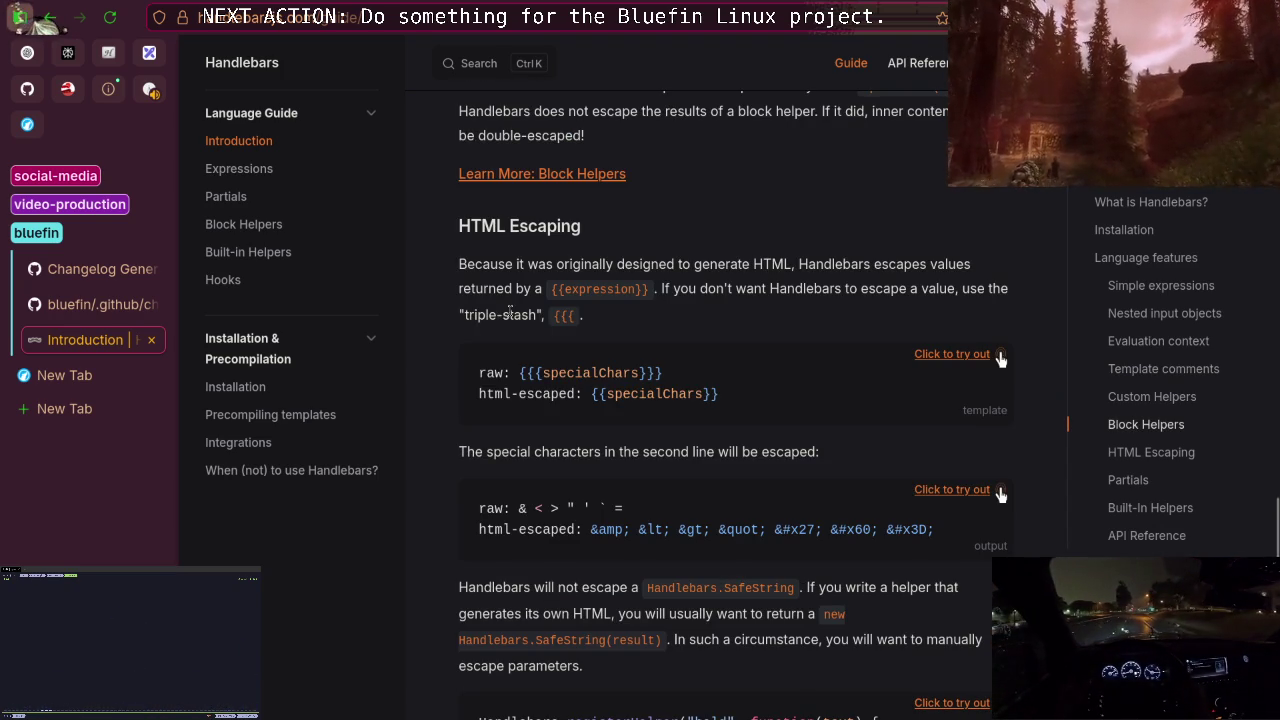
{"action": "scroll", "coordinate": [511, 314], "scroll_direction": "down", "scroll_amount": 1}
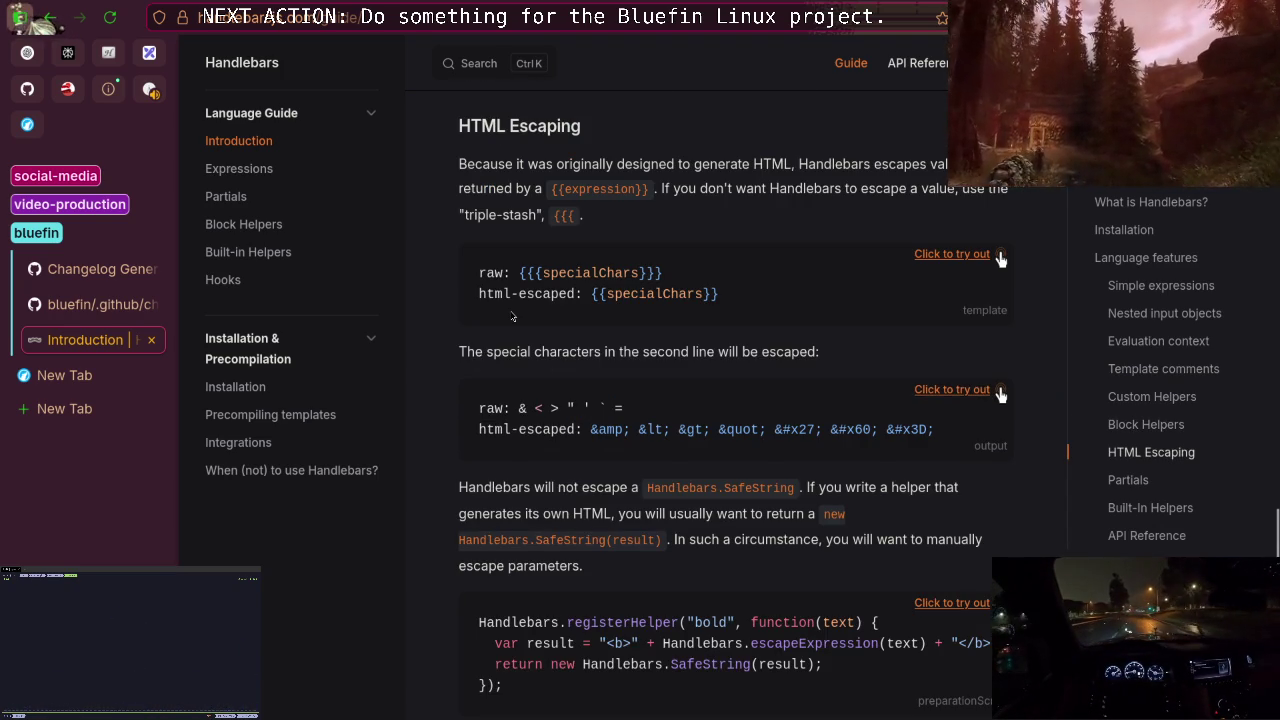
{"action": "scroll", "coordinate": [511, 316], "scroll_direction": "down", "scroll_amount": 4}
{"action": "scroll", "coordinate": [511, 316], "scroll_direction": "down", "scroll_amount": 3}
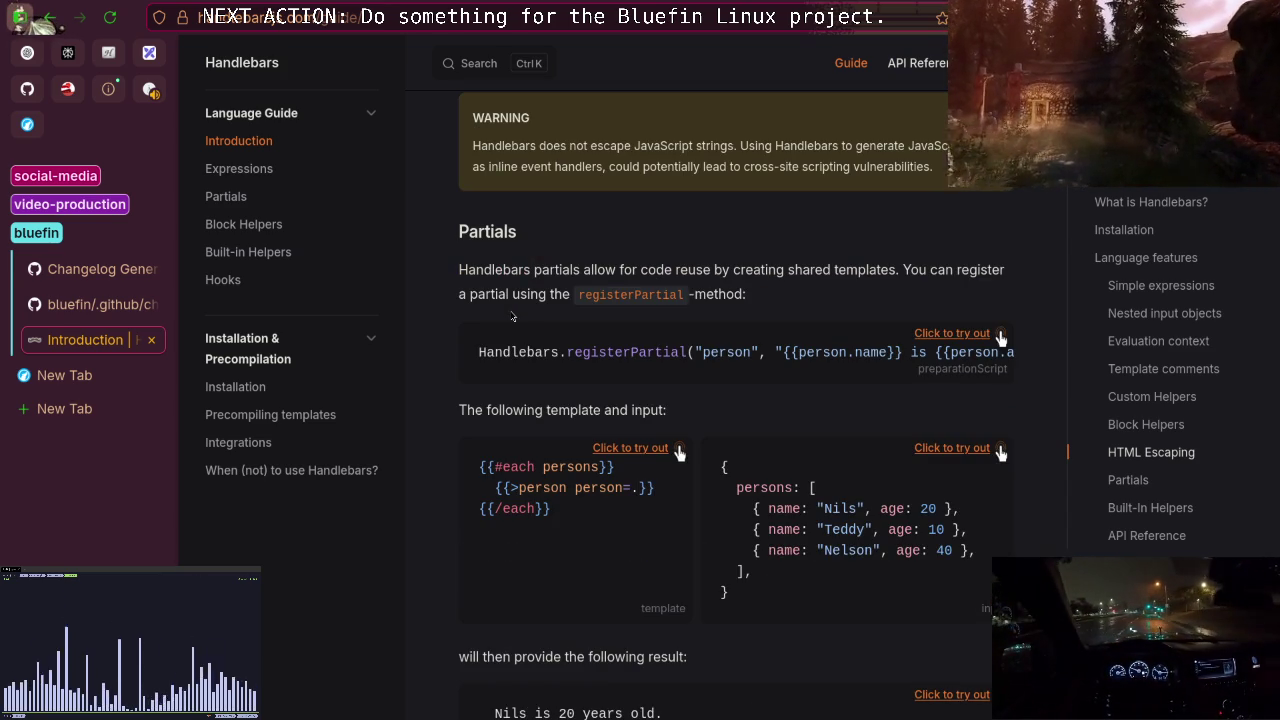
{"action": "left_click", "coordinate": [150, 89]}
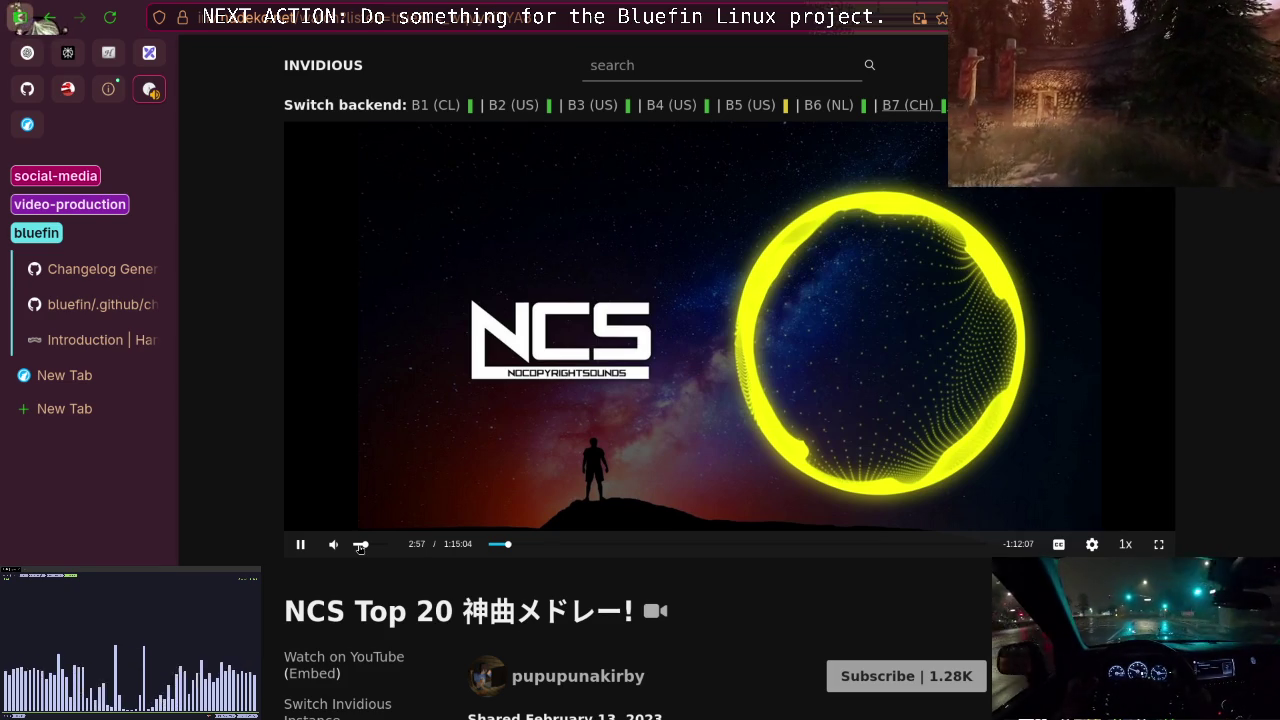
Lower the NCS video's volume nearly to zero, then return to the Handlebars Introduction.
{"action": "left_click", "coordinate": [358, 547]}
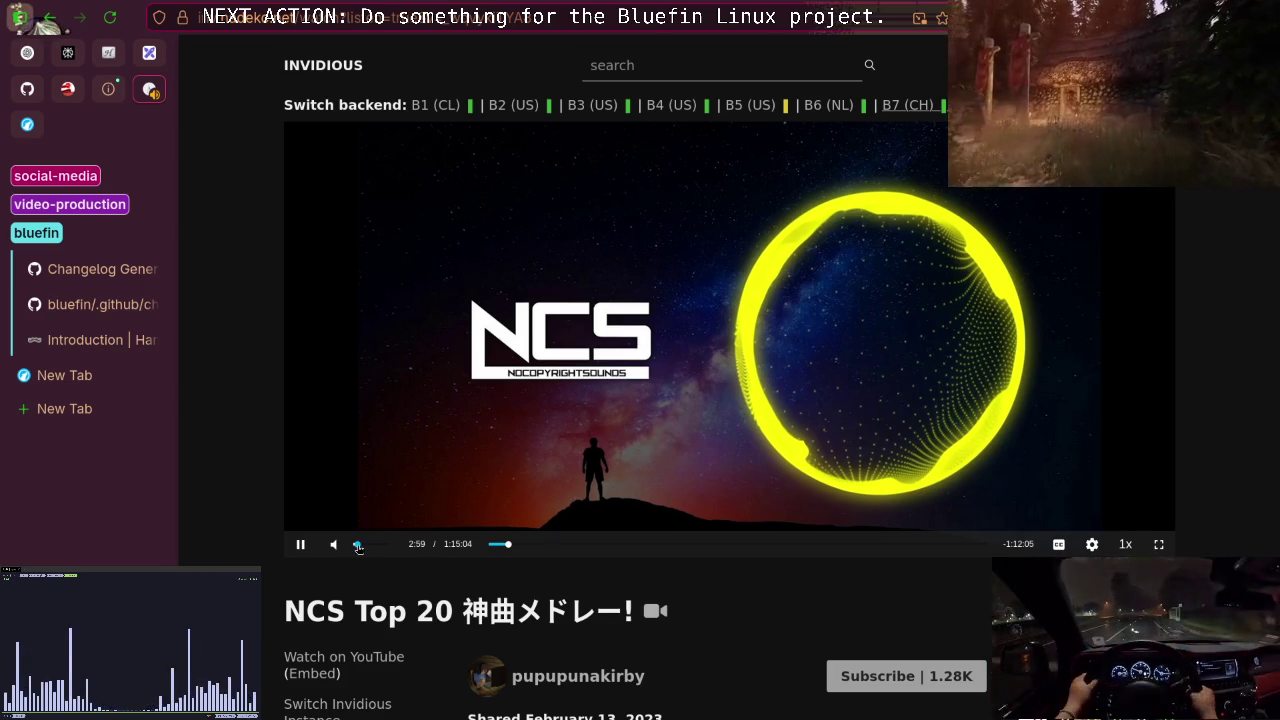
{"action": "left_click", "coordinate": [84, 336]}
{"action": "scroll", "coordinate": [526, 373], "scroll_direction": "down", "scroll_amount": 1}
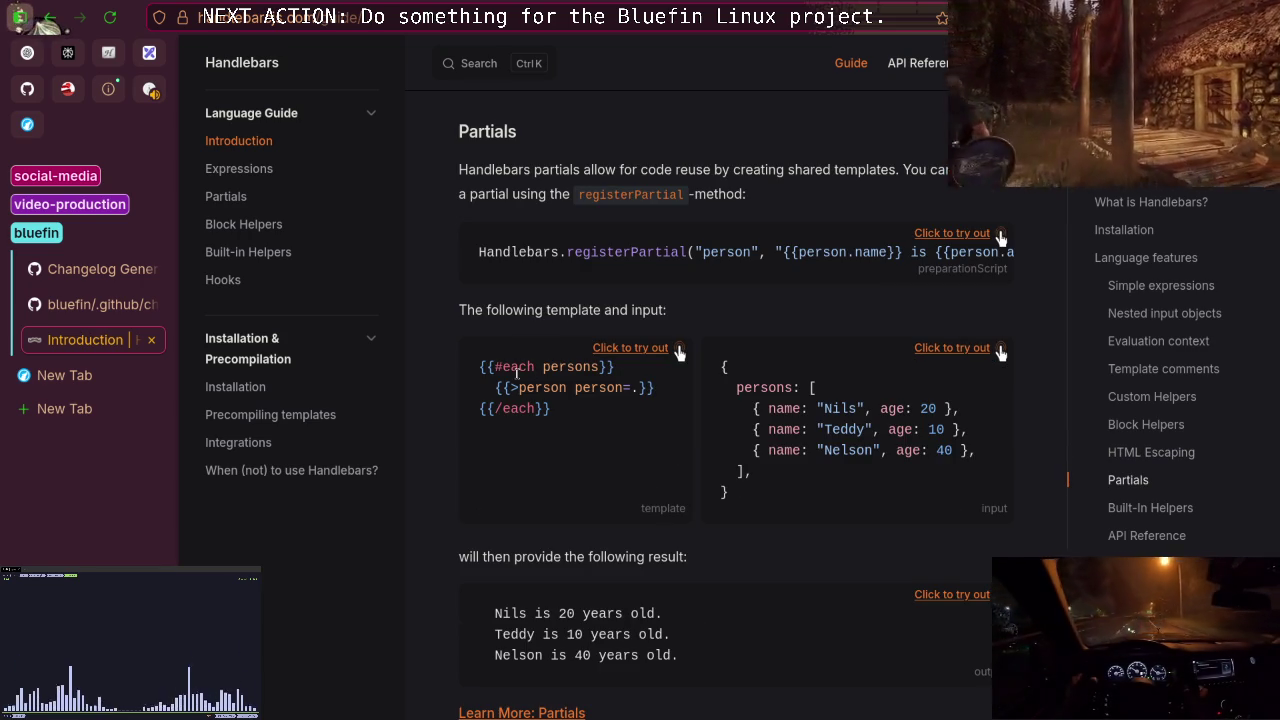
{"action": "scroll", "coordinate": [516, 372], "scroll_direction": "down", "scroll_amount": 3}
{"action": "scroll", "coordinate": [576, 411], "scroll_direction": "up", "scroll_amount": 1}
{"action": "scroll", "coordinate": [576, 411], "scroll_direction": "up", "scroll_amount": 6}
{"action": "scroll", "coordinate": [578, 391], "scroll_direction": "down", "scroll_amount": 2}
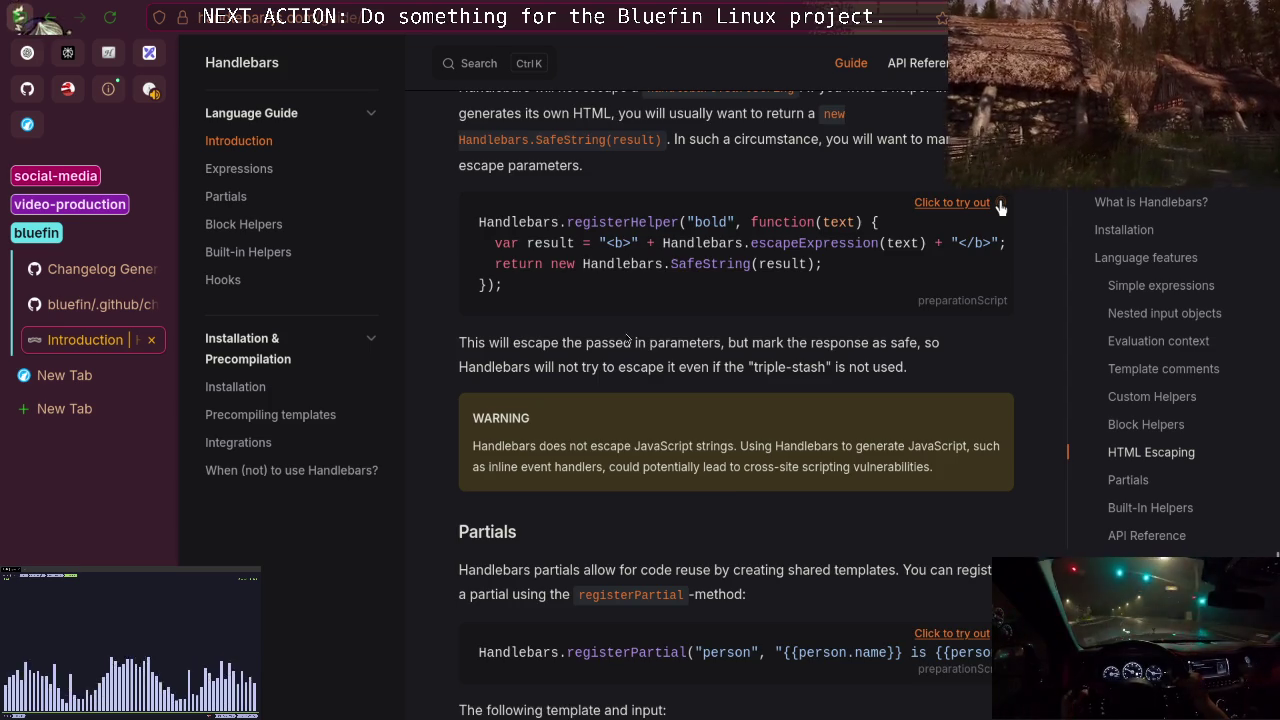
{"action": "scroll", "coordinate": [620, 315], "scroll_direction": "down", "scroll_amount": 3}
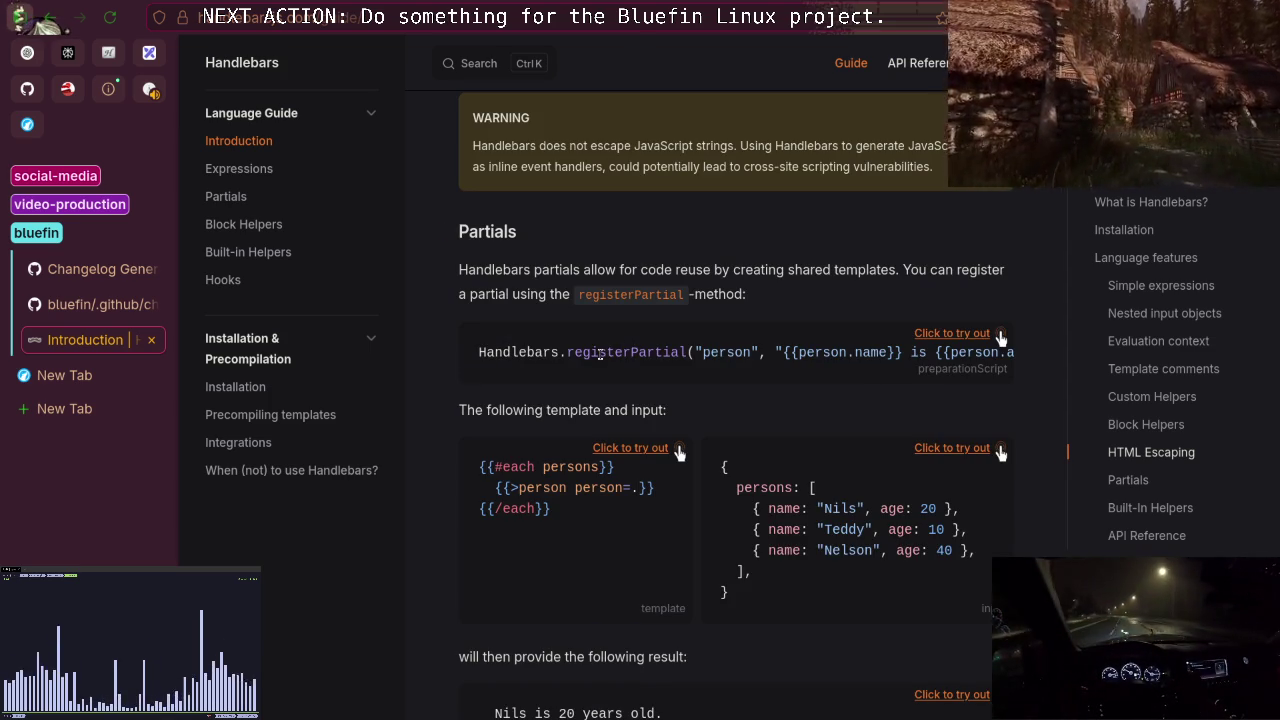
{"action": "scroll", "coordinate": [558, 350], "scroll_direction": "down", "scroll_amount": 1}
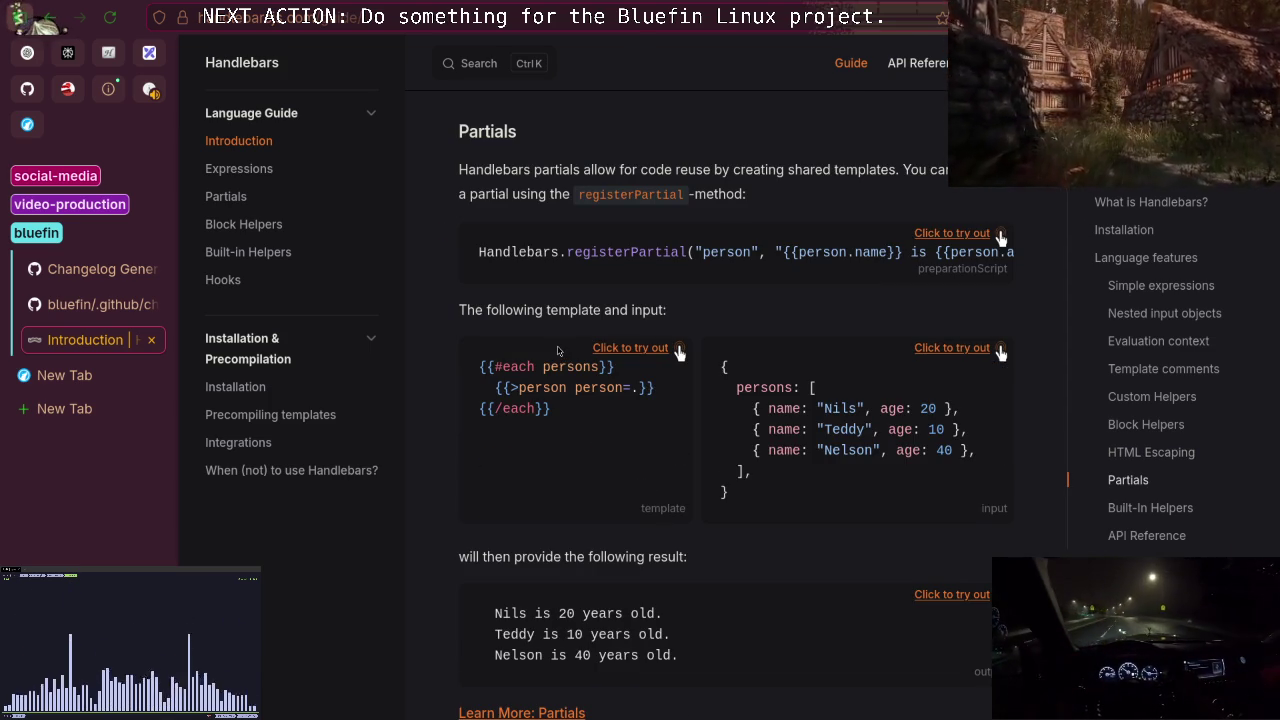
{"action": "scroll", "coordinate": [468, 392], "scroll_direction": "down", "scroll_amount": 2}
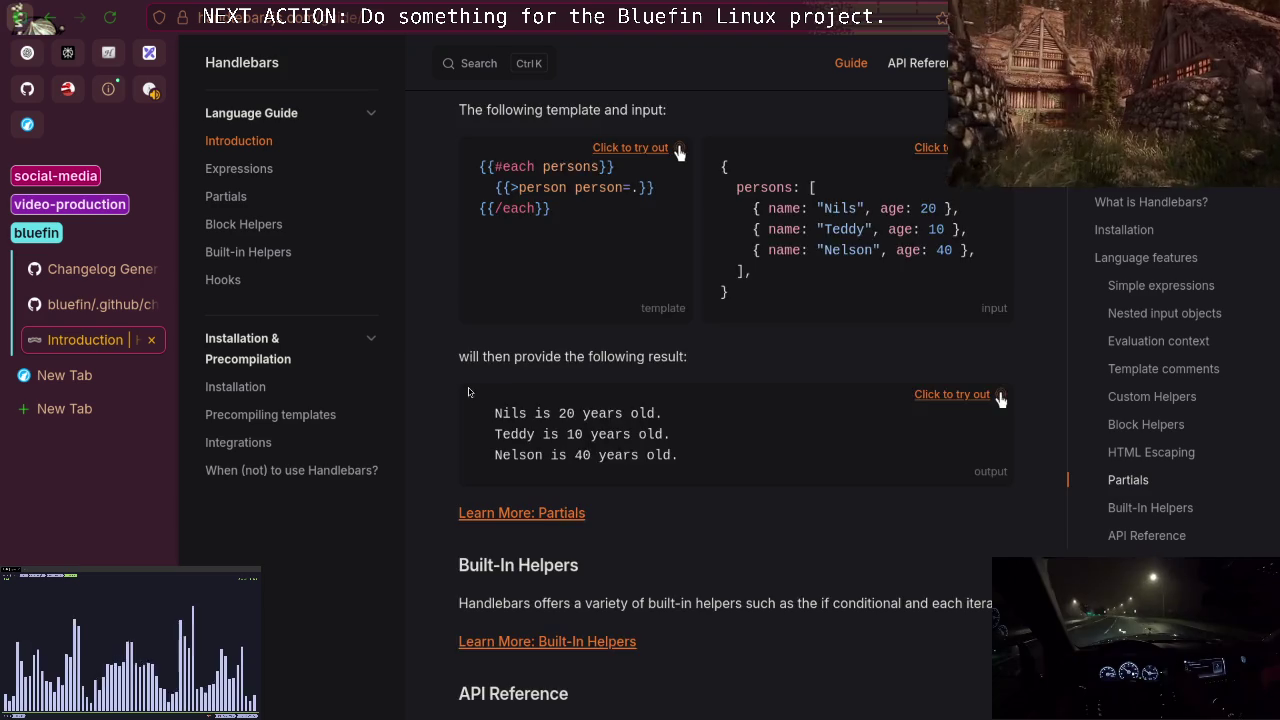
{"action": "scroll", "coordinate": [468, 392], "scroll_direction": "down", "scroll_amount": 3}
{"action": "scroll", "coordinate": [468, 392], "scroll_direction": "up", "scroll_amount": 8}
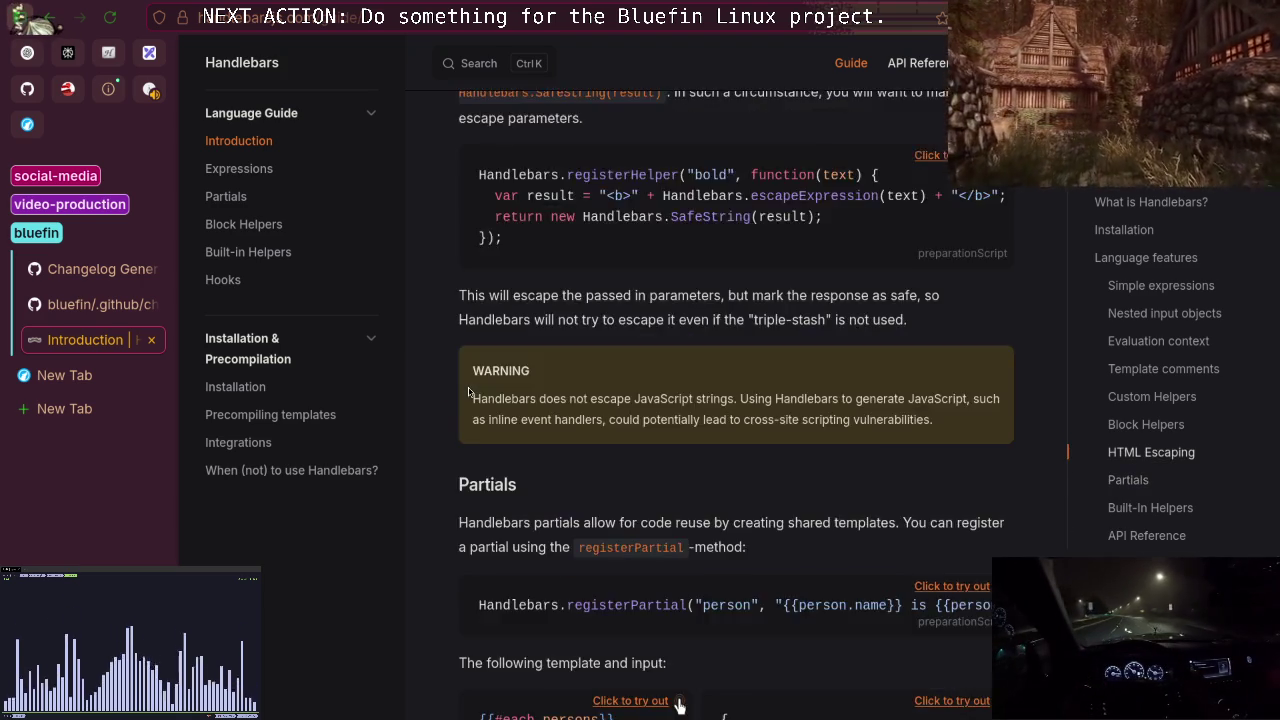
{"action": "scroll", "coordinate": [468, 392], "scroll_direction": "up", "scroll_amount": 6}
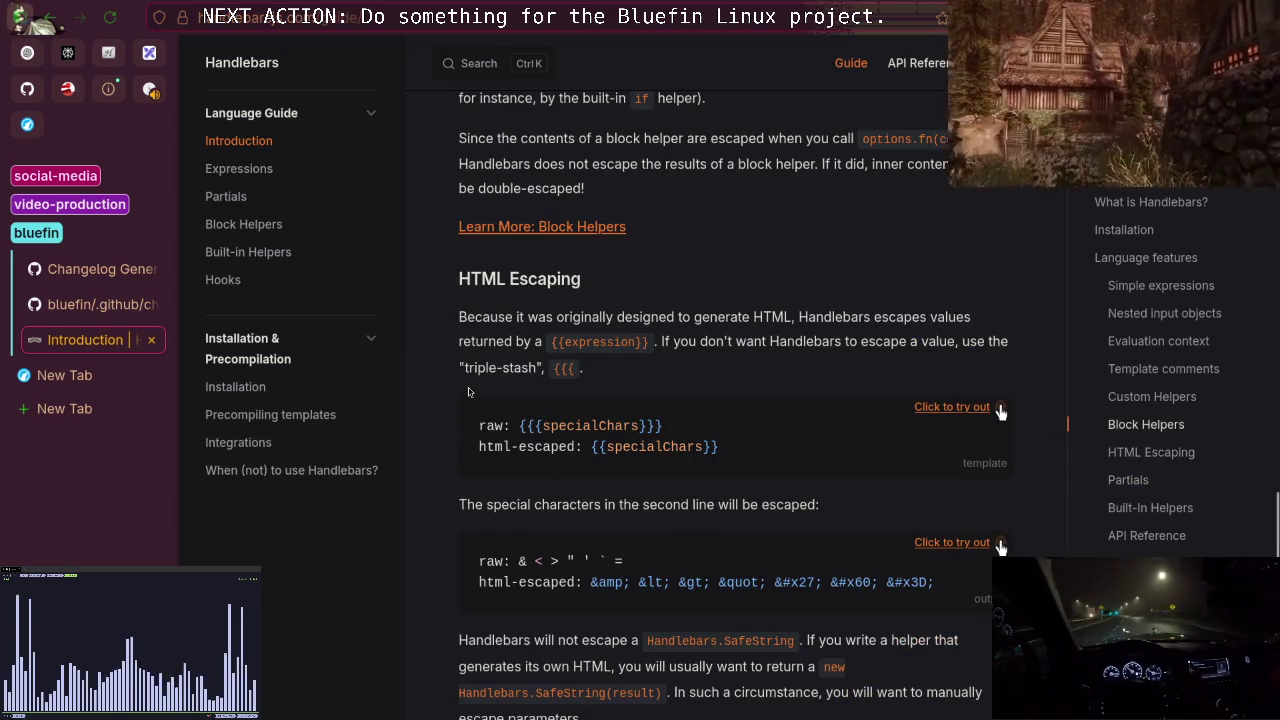
{"action": "scroll", "coordinate": [468, 392], "scroll_direction": "down", "scroll_amount": 2}
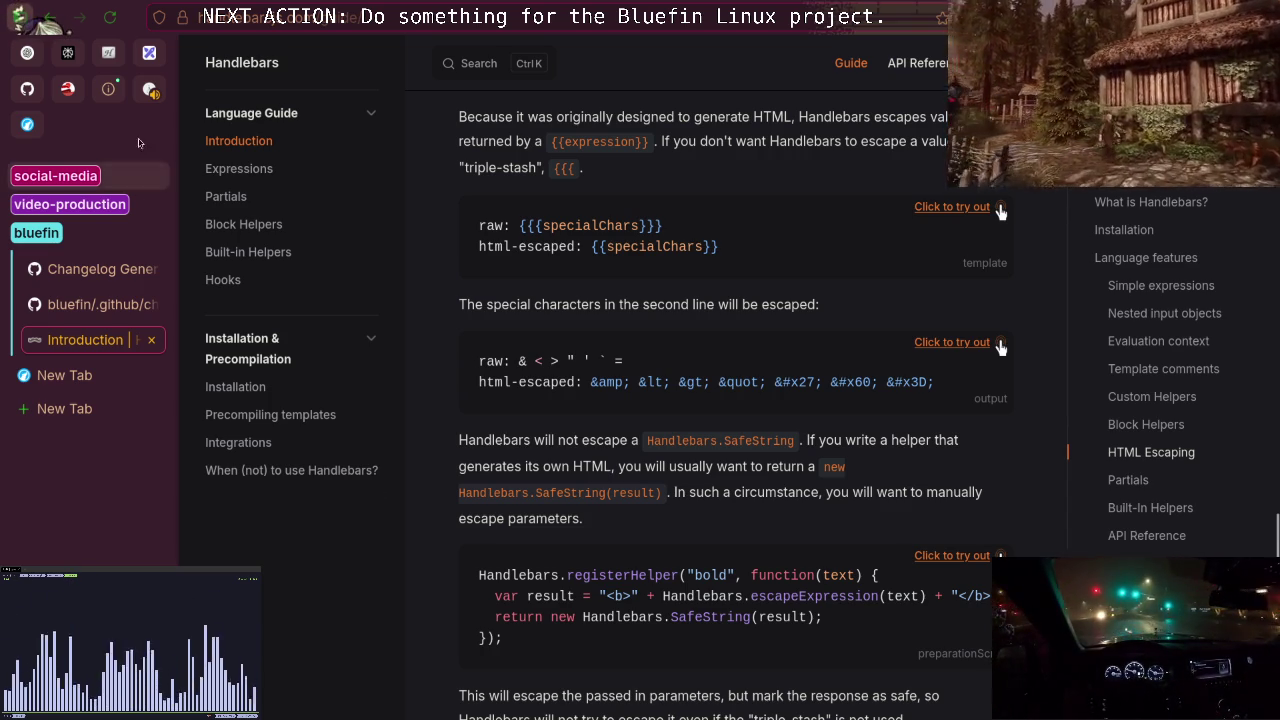
{"action": "left_click", "coordinate": [150, 89]}
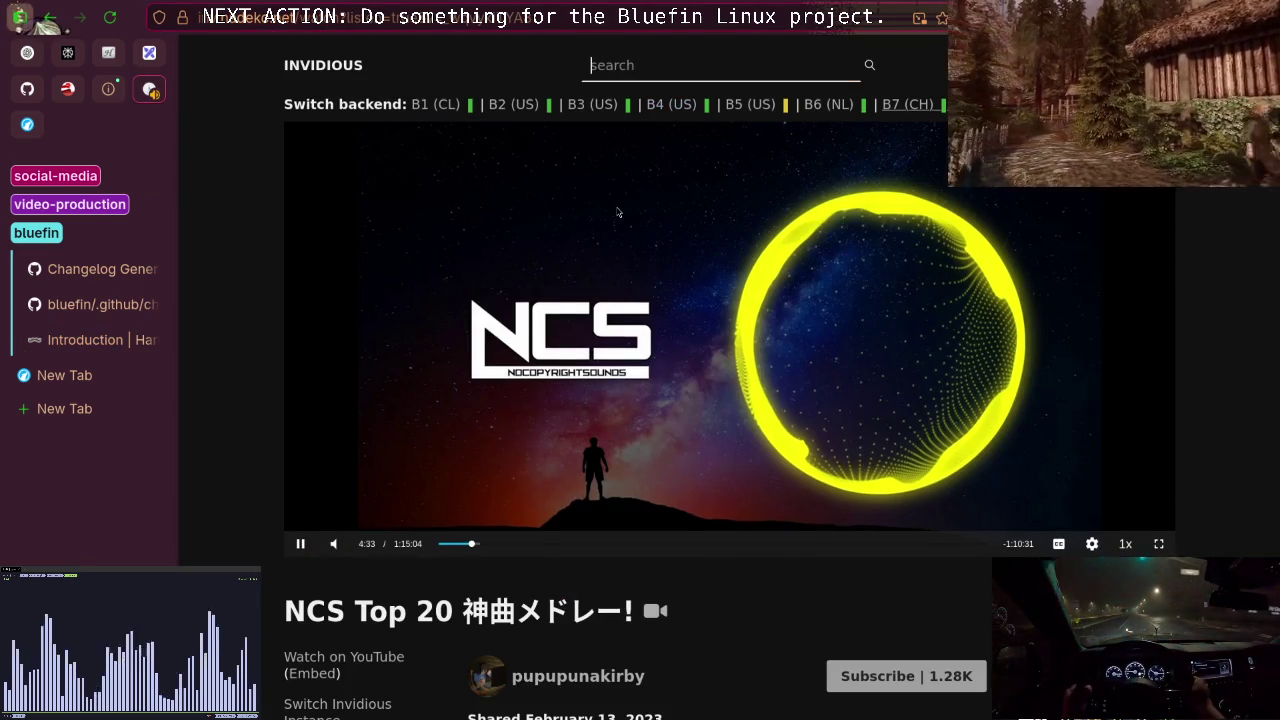
Search Invidious for 'egyptian music concentration' and open the Valley of Time ambient video.
{"action": "scroll", "coordinate": [589, 211], "scroll_direction": "down", "scroll_amount": 4}
{"action": "scroll", "coordinate": [589, 212], "scroll_direction": "up", "scroll_amount": 4}
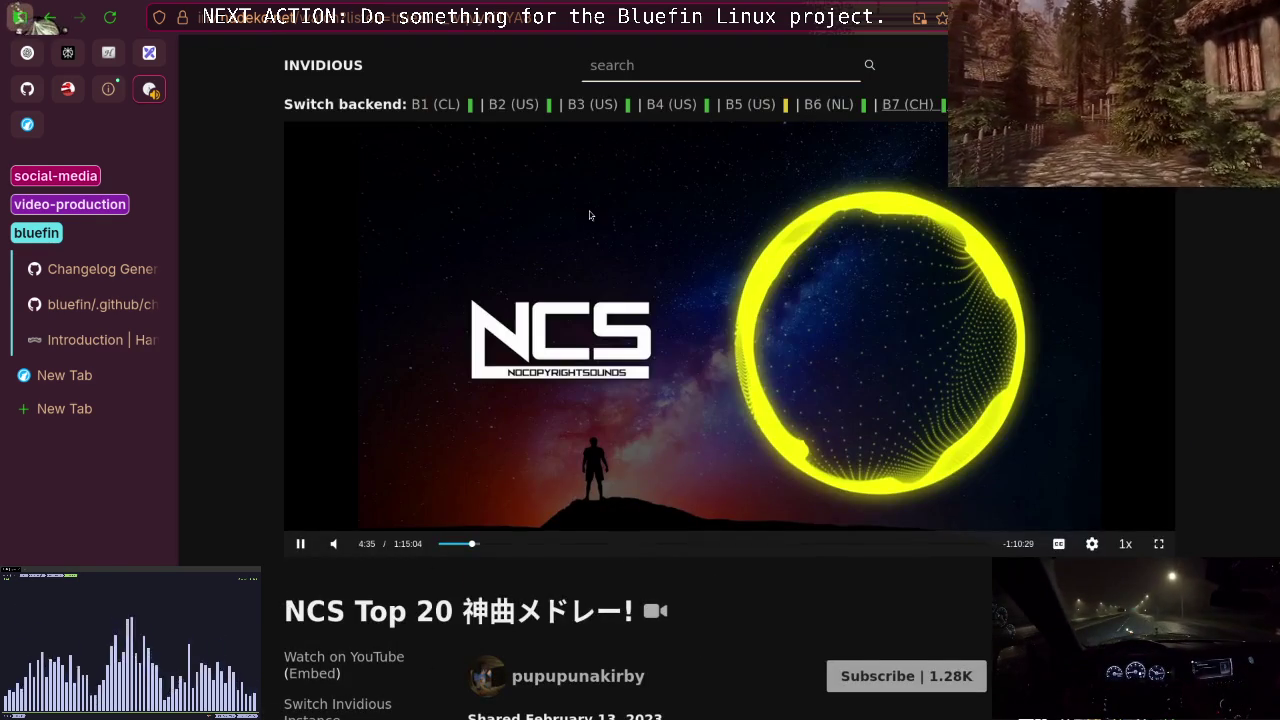
{"action": "type", "text": "d"}
{"action": "key", "text": "BackSpace"}
{"action": "type", "text": "egy"}
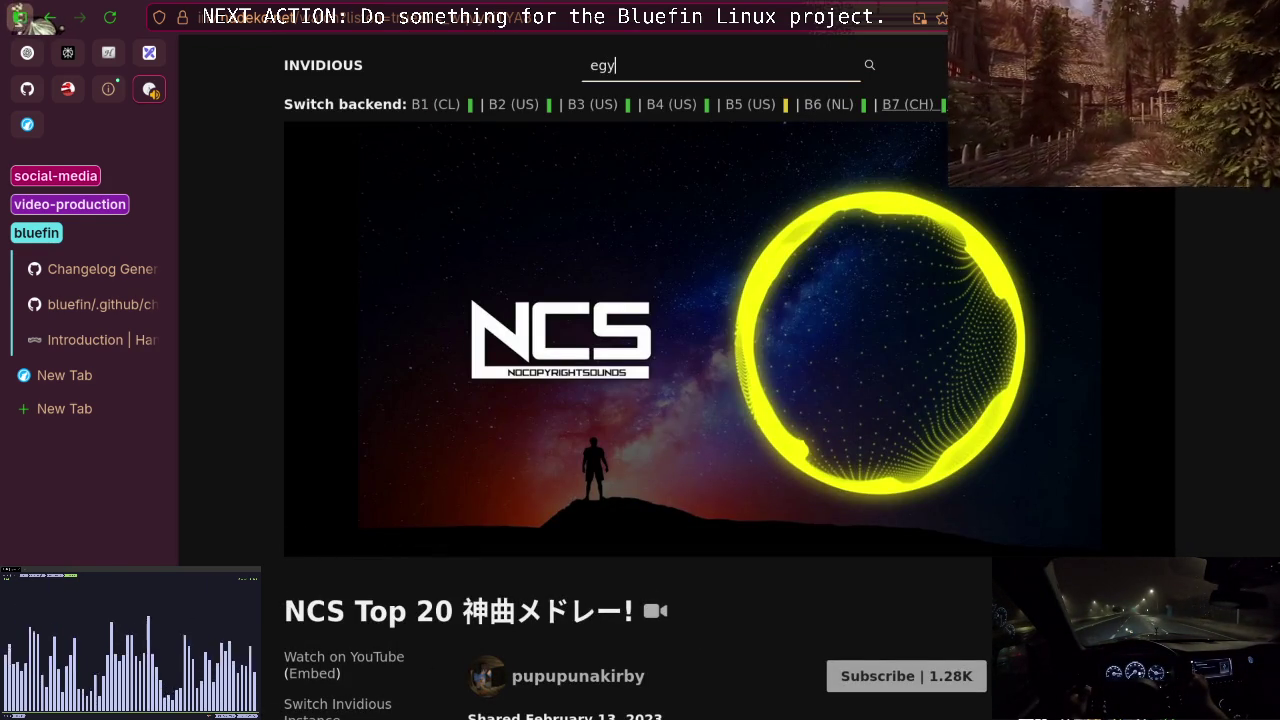
{"action": "type", "text": "ptian"}
{"action": "key", "text": "BackSpace"}
{"action": "type", "text": "n"}
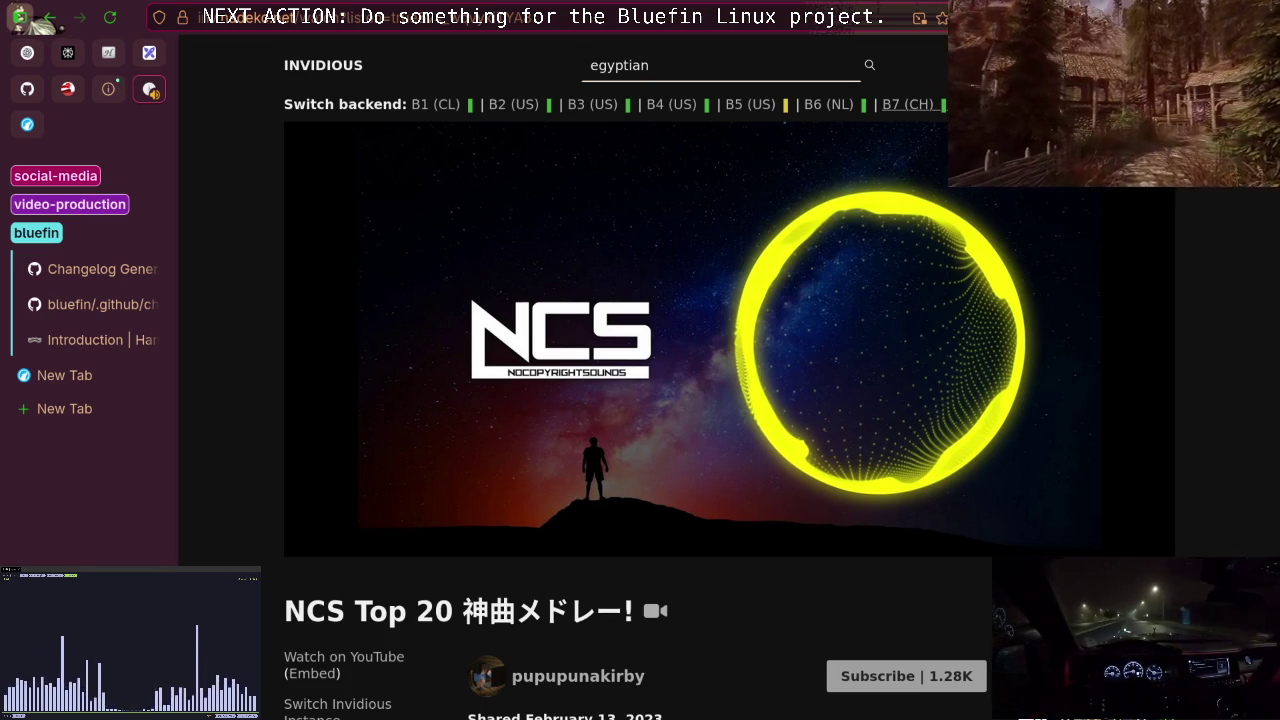
{"action": "type", "text": " music"}
{"action": "type", "text": "con"}
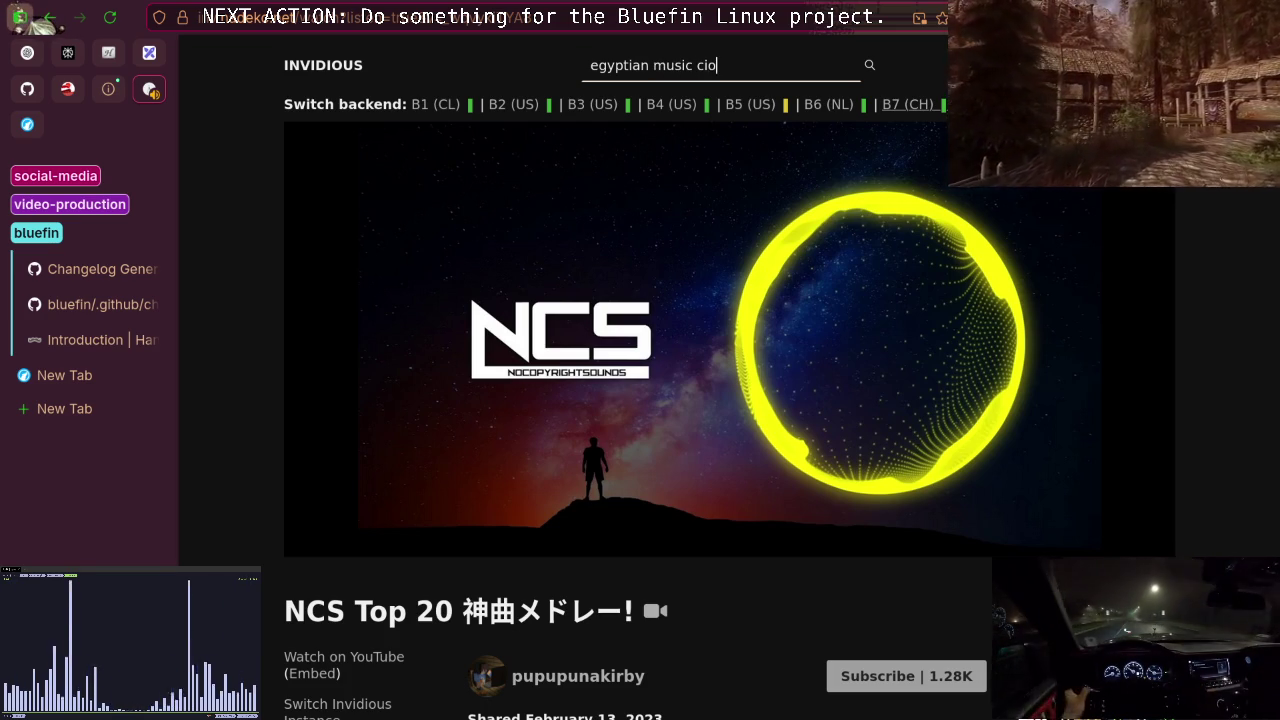
{"action": "type", "text": "t"}
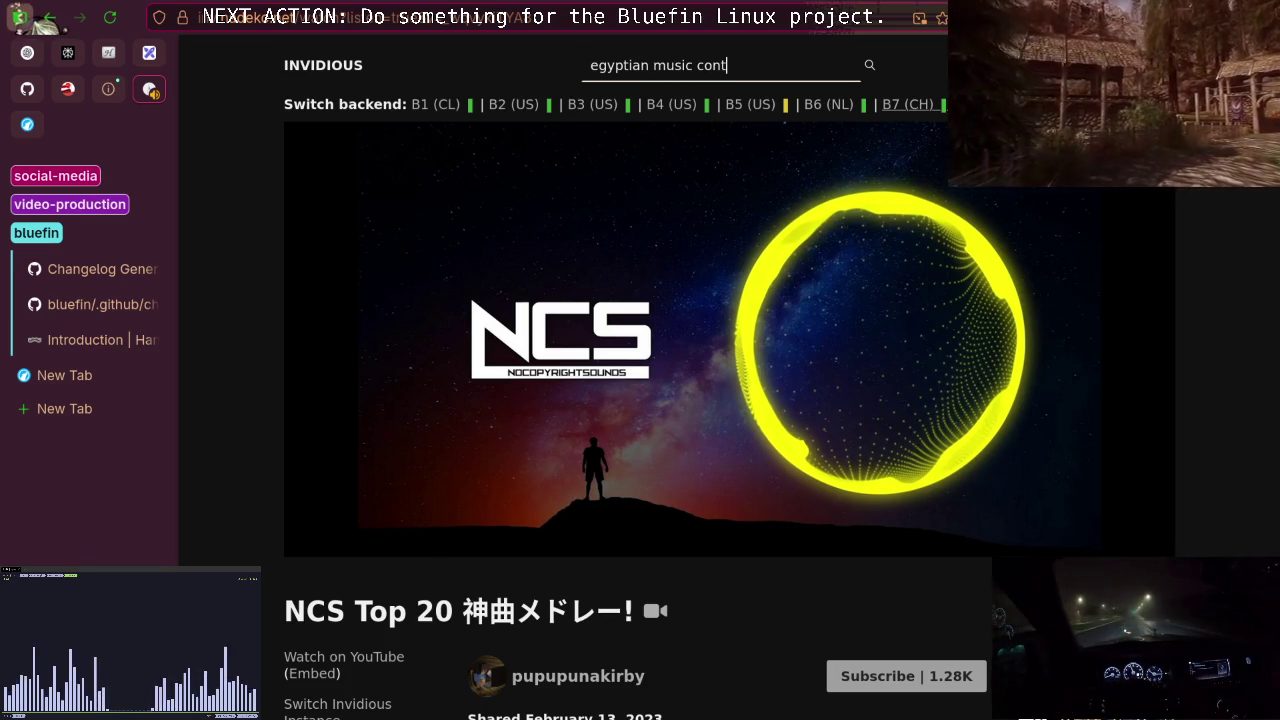
{"action": "type", "text": "e"}
{"action": "key", "text": "BackSpace"}
{"action": "key", "text": "BackSpace"}
{"action": "type", "text": "ce"}
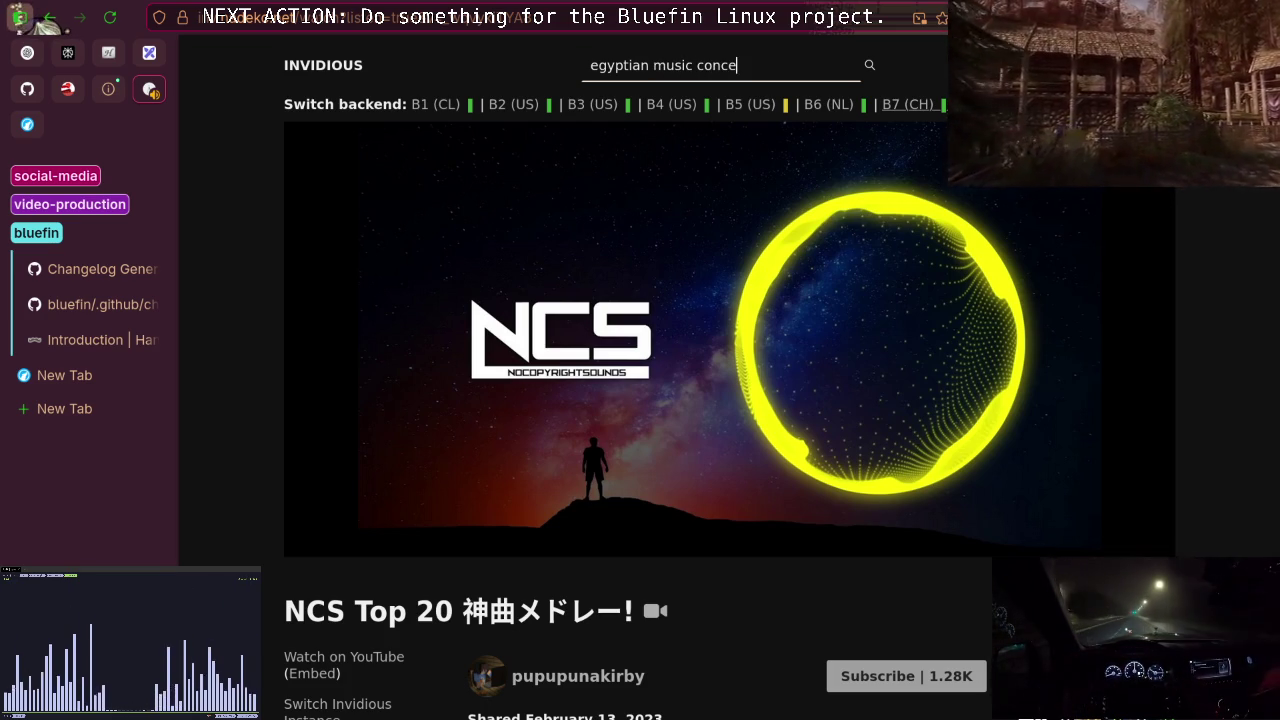
{"action": "type", "text": "ntration"}
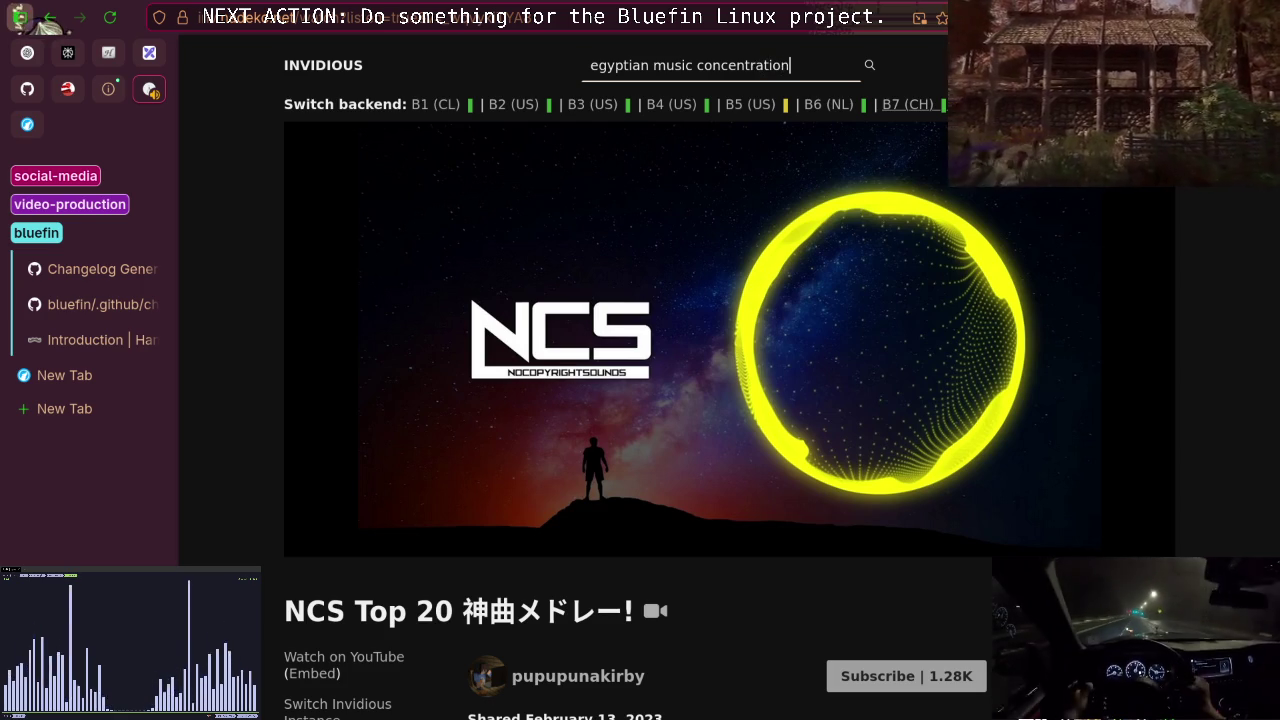
{"action": "key", "text": "Return"}
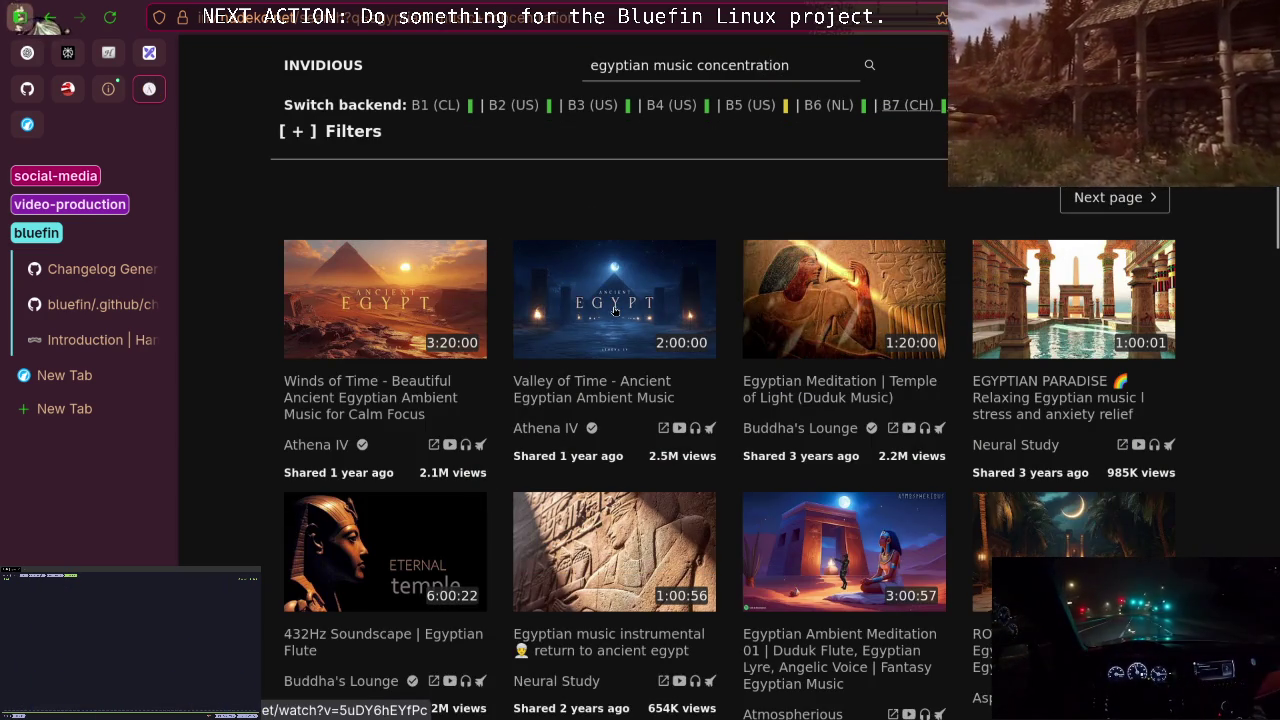
{"action": "left_click", "coordinate": [615, 311]}
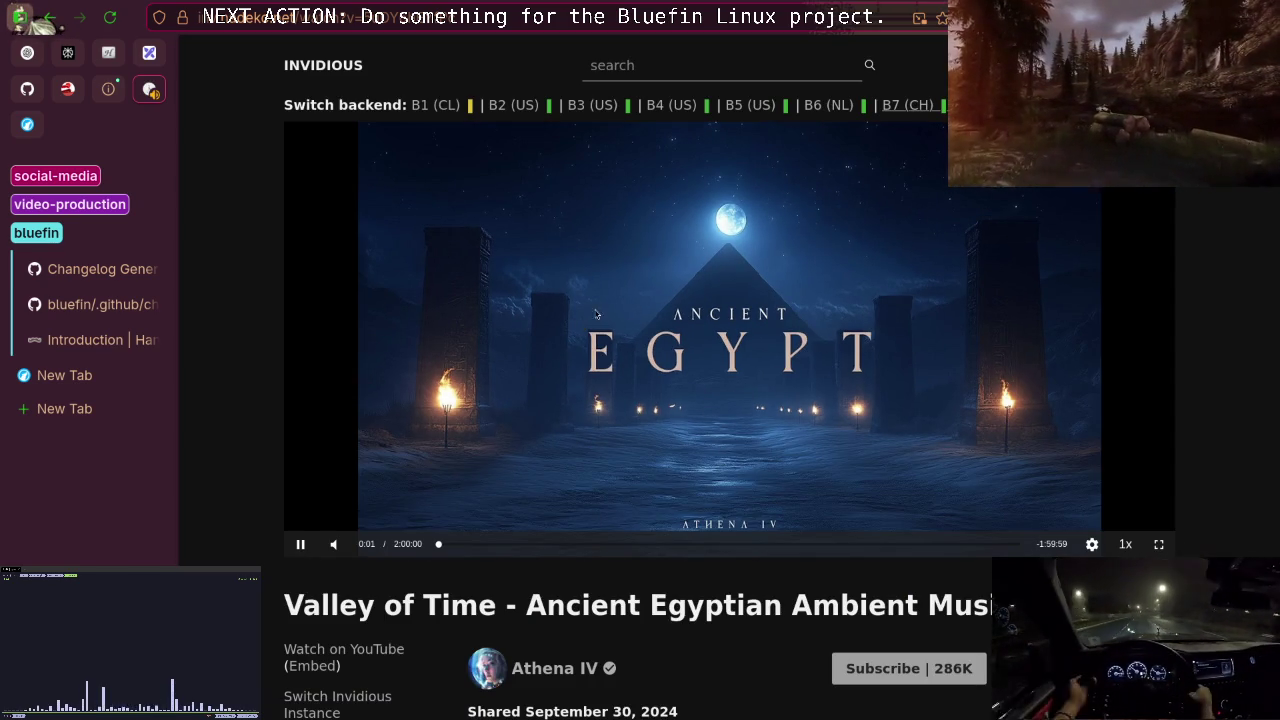
Keep Valley of Time - Ancient Egyptian Ambient Music playing and return to the Handlebars Introduction tab.
{"action": "mouse_move", "coordinate": [368, 543]}
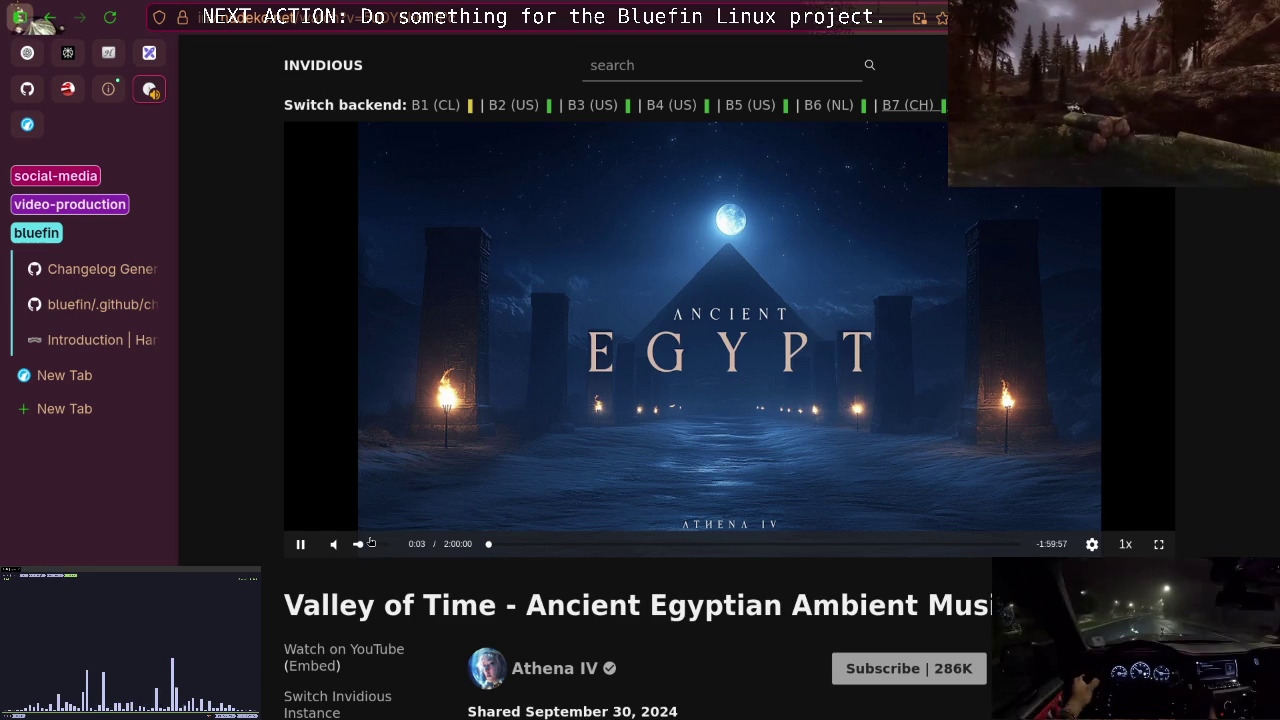
{"action": "right_click", "coordinate": [614, 364]}
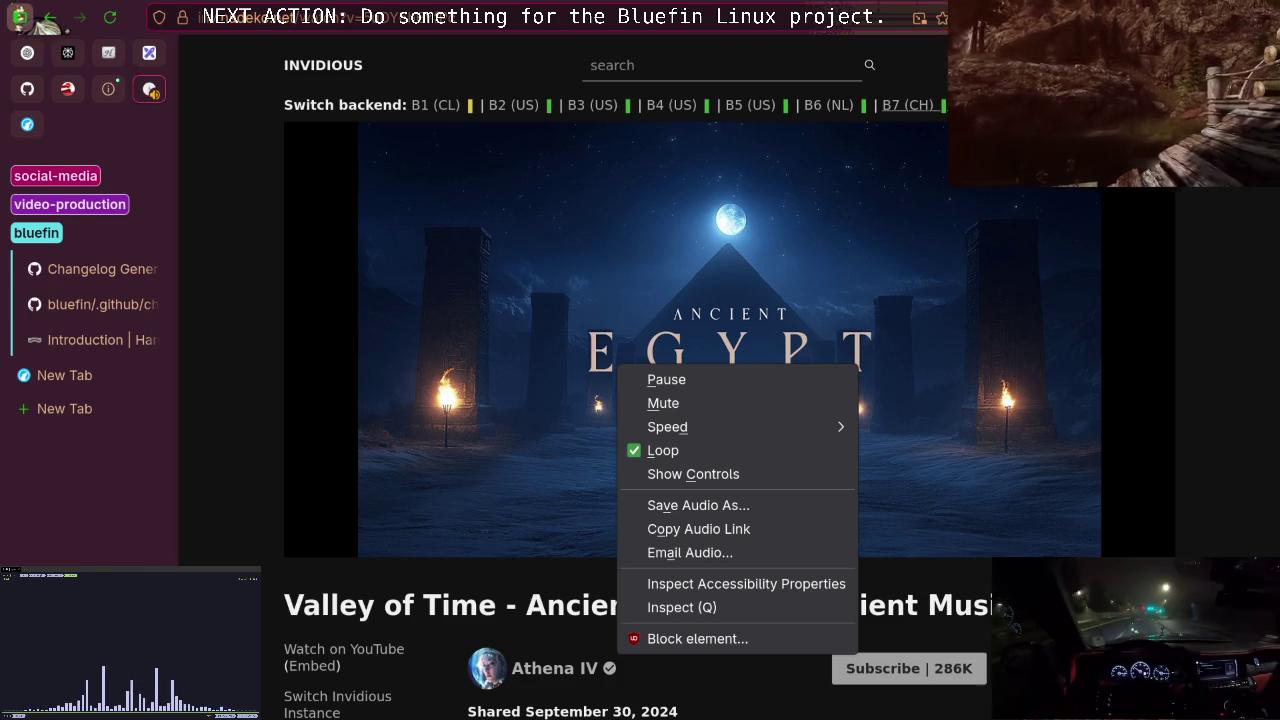
{"action": "left_click", "coordinate": [218, 481]}
{"action": "right_click", "coordinate": [549, 397]}
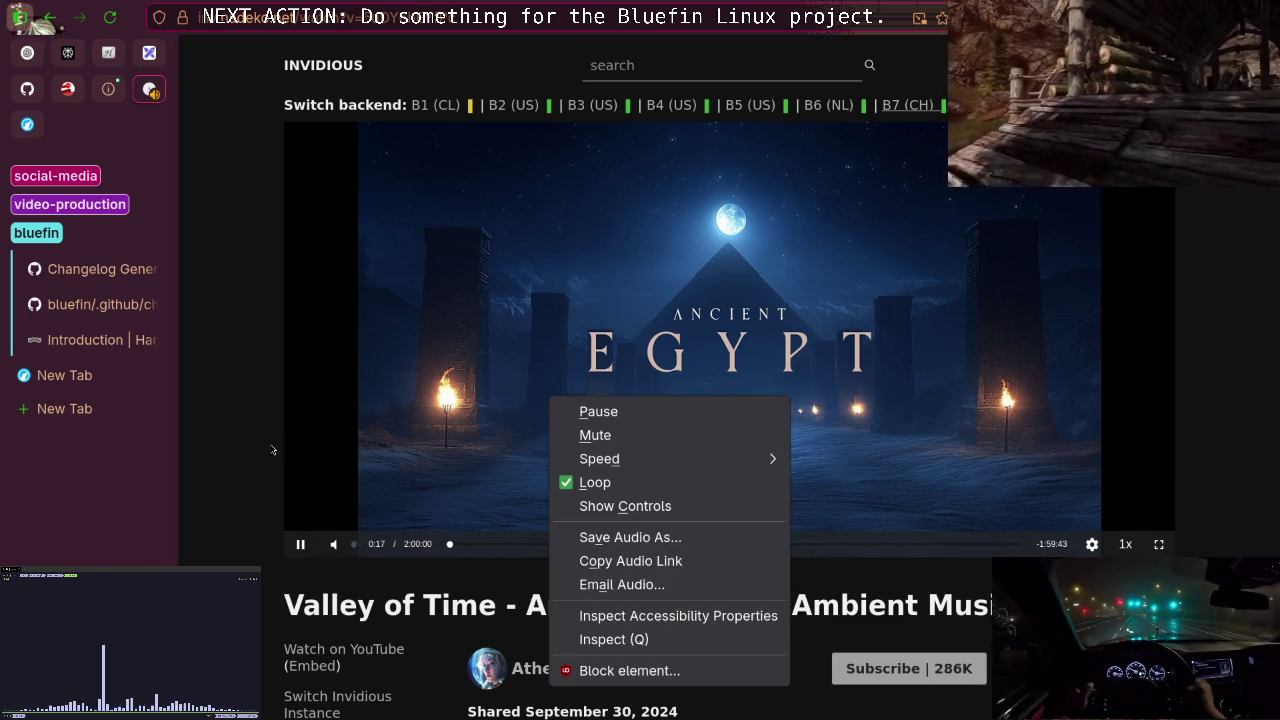
{"action": "left_click", "coordinate": [90, 340]}
{"action": "left_click", "coordinate": [90, 340]}
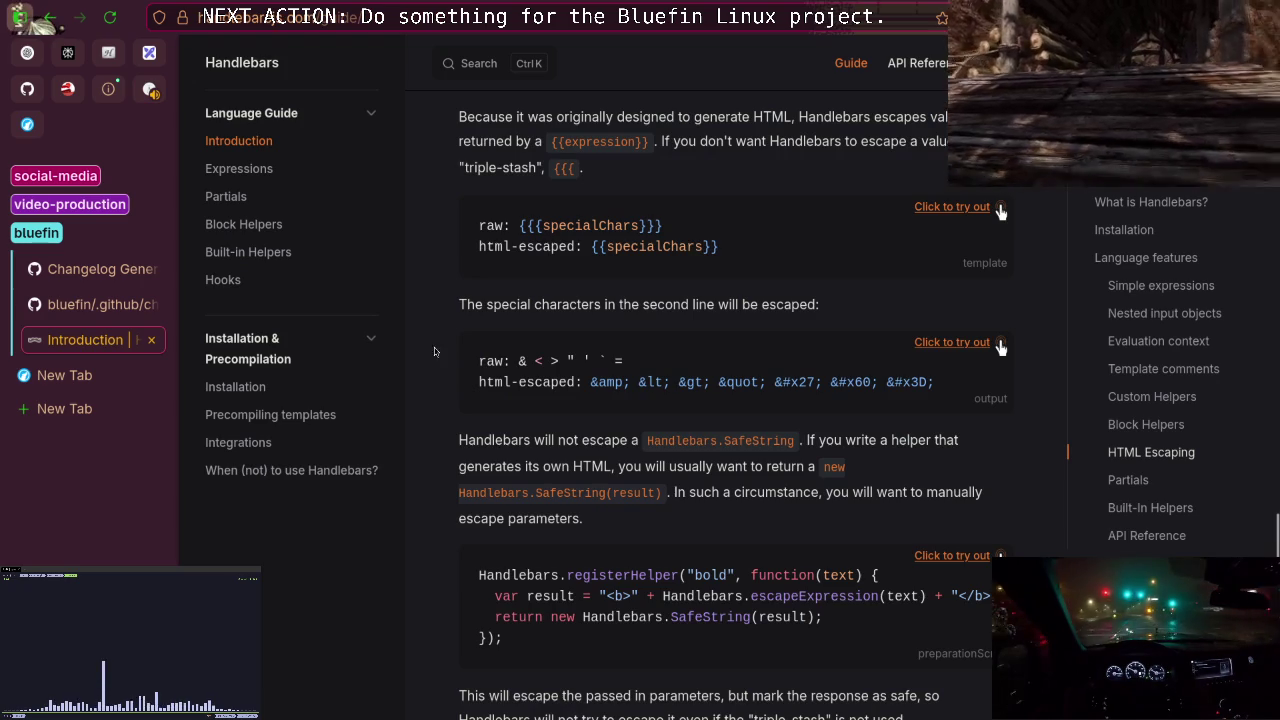
{"action": "scroll", "coordinate": [415, 355], "scroll_direction": "up", "scroll_amount": 3}
{"action": "scroll", "coordinate": [468, 338], "scroll_direction": "down", "scroll_amount": 4}
{"action": "scroll", "coordinate": [468, 338], "scroll_direction": "down", "scroll_amount": 5}
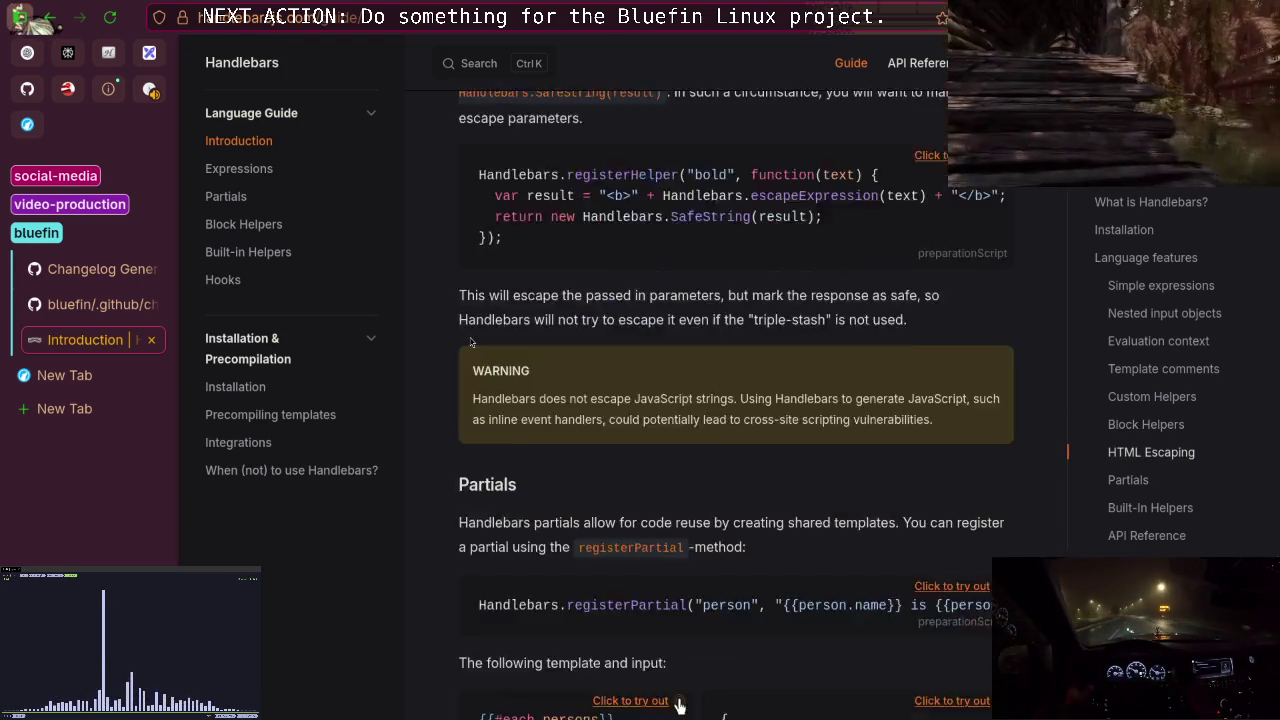
{"action": "scroll", "coordinate": [470, 342], "scroll_direction": "up", "scroll_amount": 10}
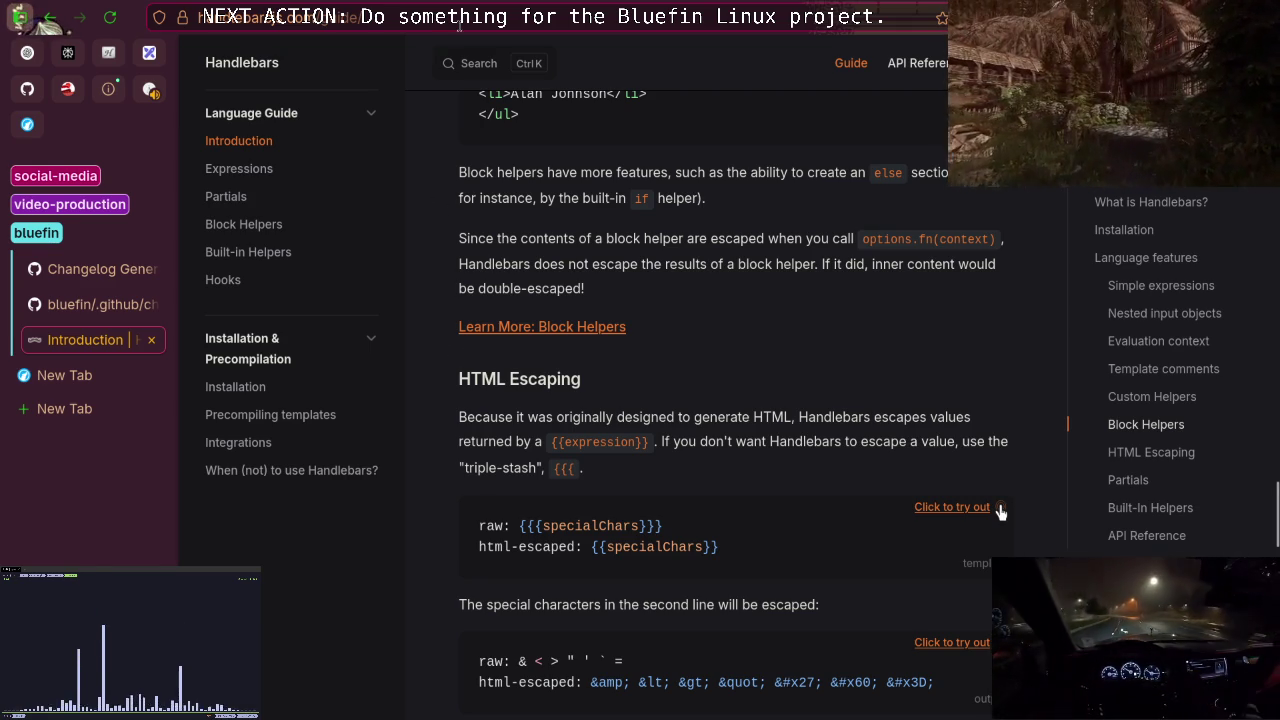
{"action": "key", "text": "ctrl+l"}
{"action": "left_click", "coordinate": [78, 314]}
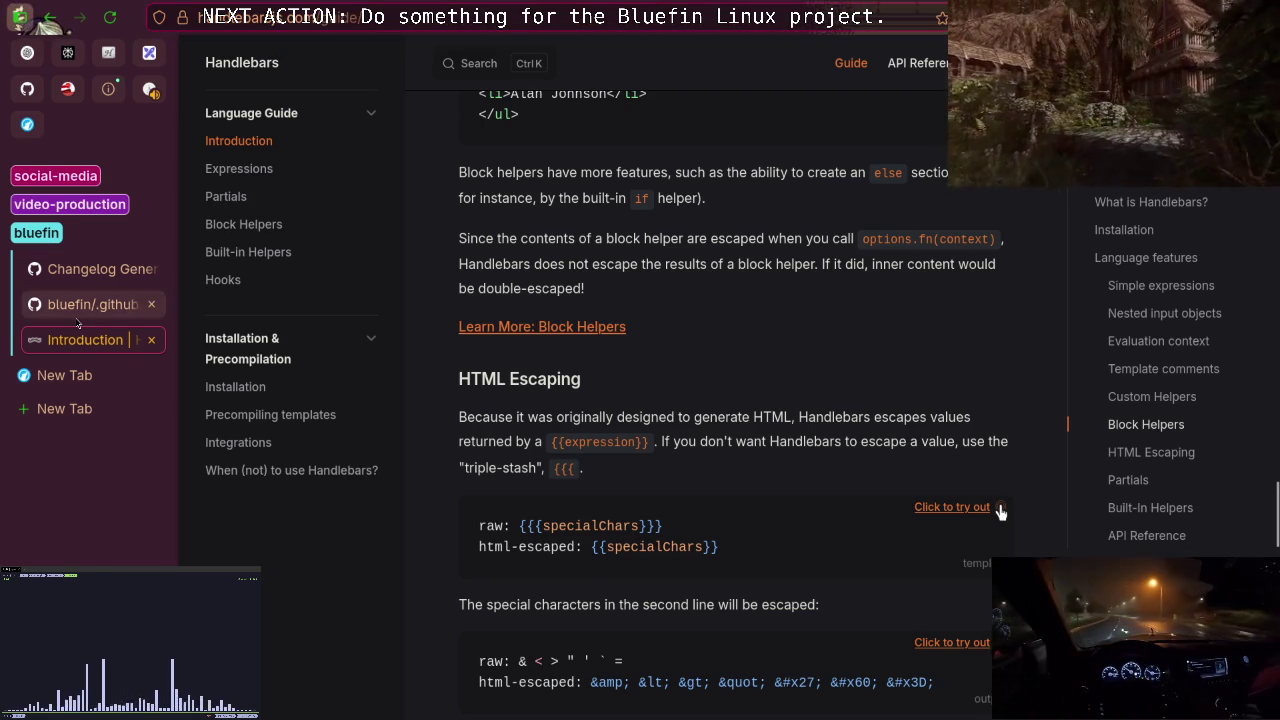
Scroll through changelogs.py lines 61–132 to review BLACKLIST_VERSIONS, get_images and get_manifests.
{"action": "scroll", "coordinate": [483, 404], "scroll_direction": "down", "scroll_amount": 5}
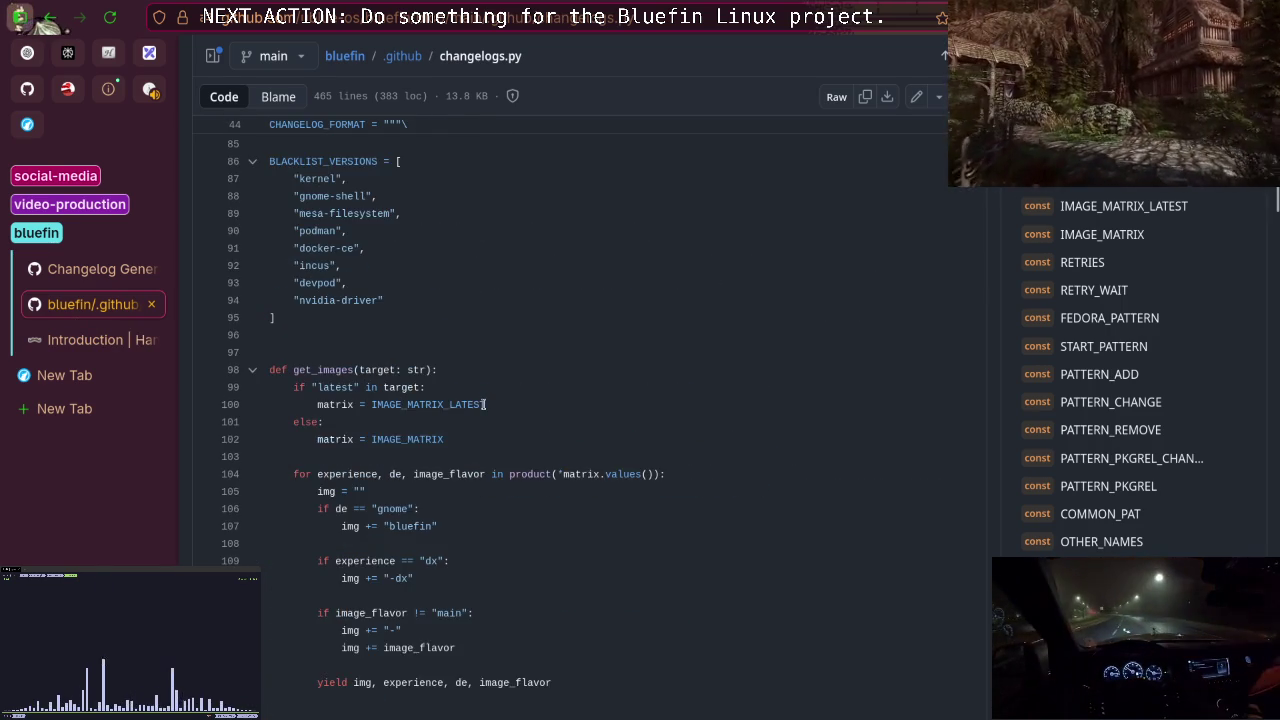
{"action": "scroll", "coordinate": [483, 404], "scroll_direction": "up", "scroll_amount": 2}
{"action": "scroll", "coordinate": [483, 404], "scroll_direction": "down", "scroll_amount": 4}
{"action": "scroll", "coordinate": [483, 404], "scroll_direction": "up", "scroll_amount": 6}
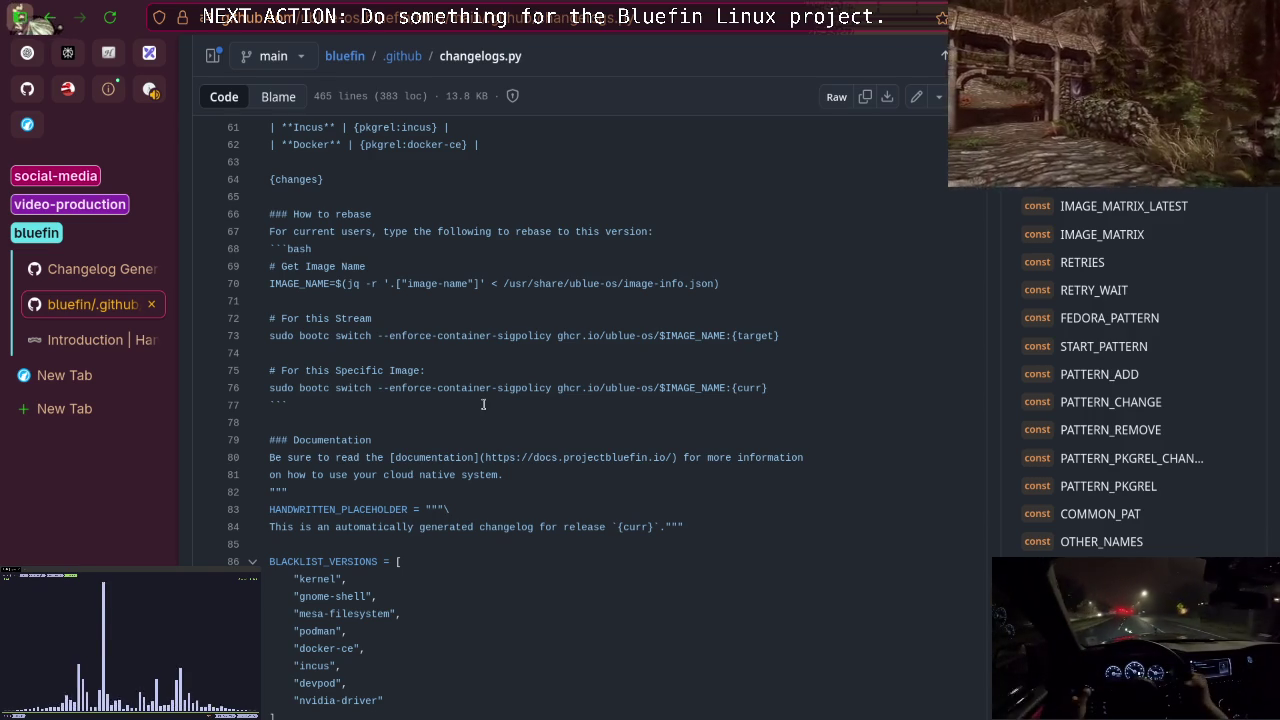
{"action": "scroll", "coordinate": [483, 404], "scroll_direction": "down", "scroll_amount": 3}
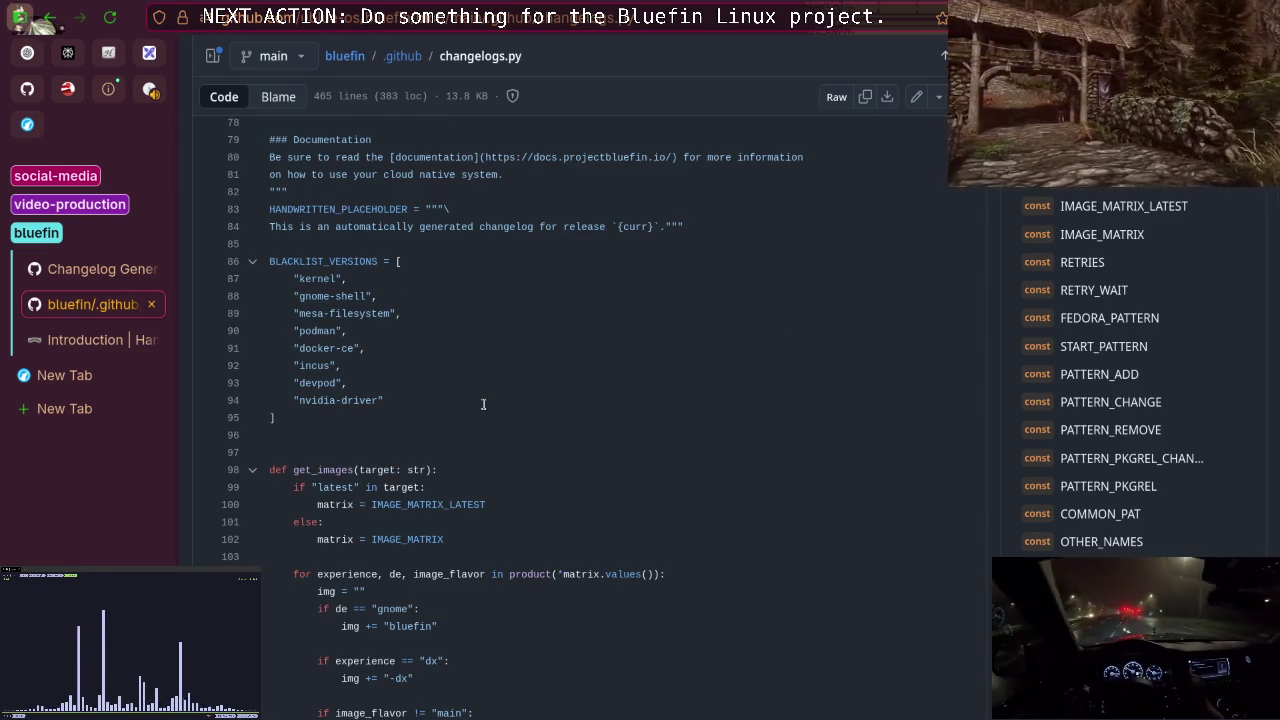
{"action": "scroll", "coordinate": [483, 404], "scroll_direction": "down", "scroll_amount": 1}
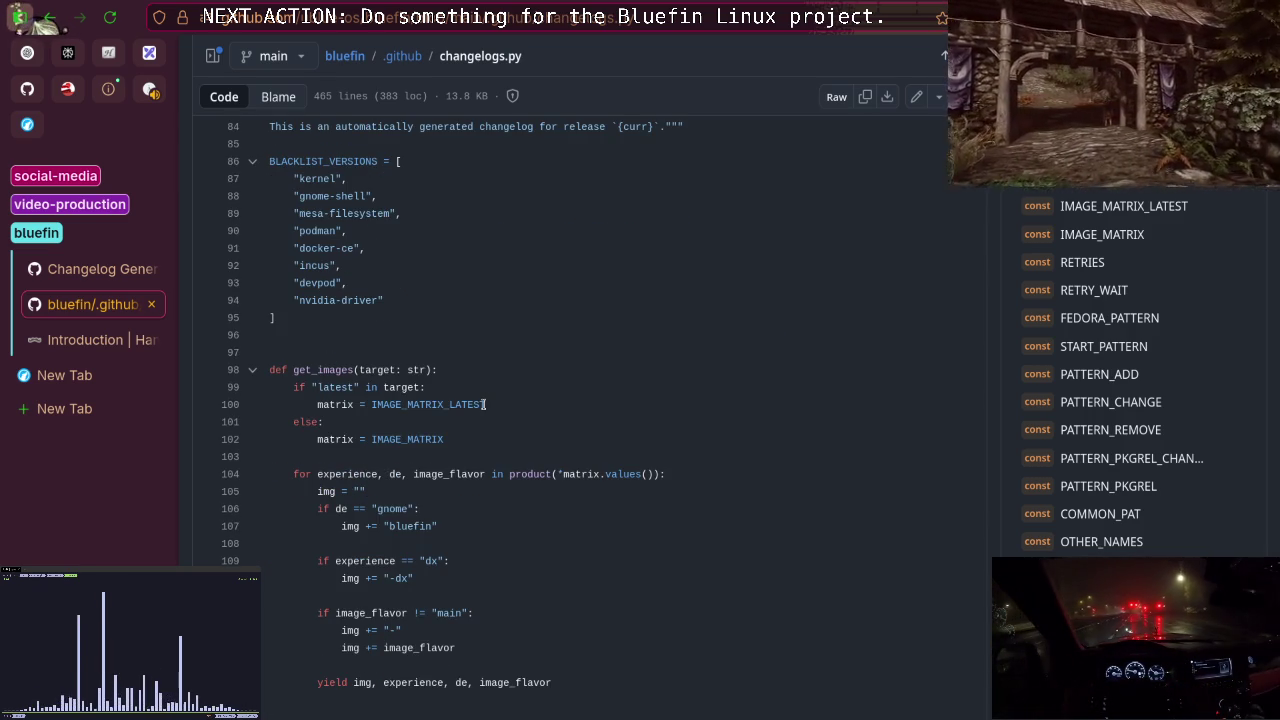
{"action": "scroll", "coordinate": [483, 404], "scroll_direction": "down", "scroll_amount": 7}
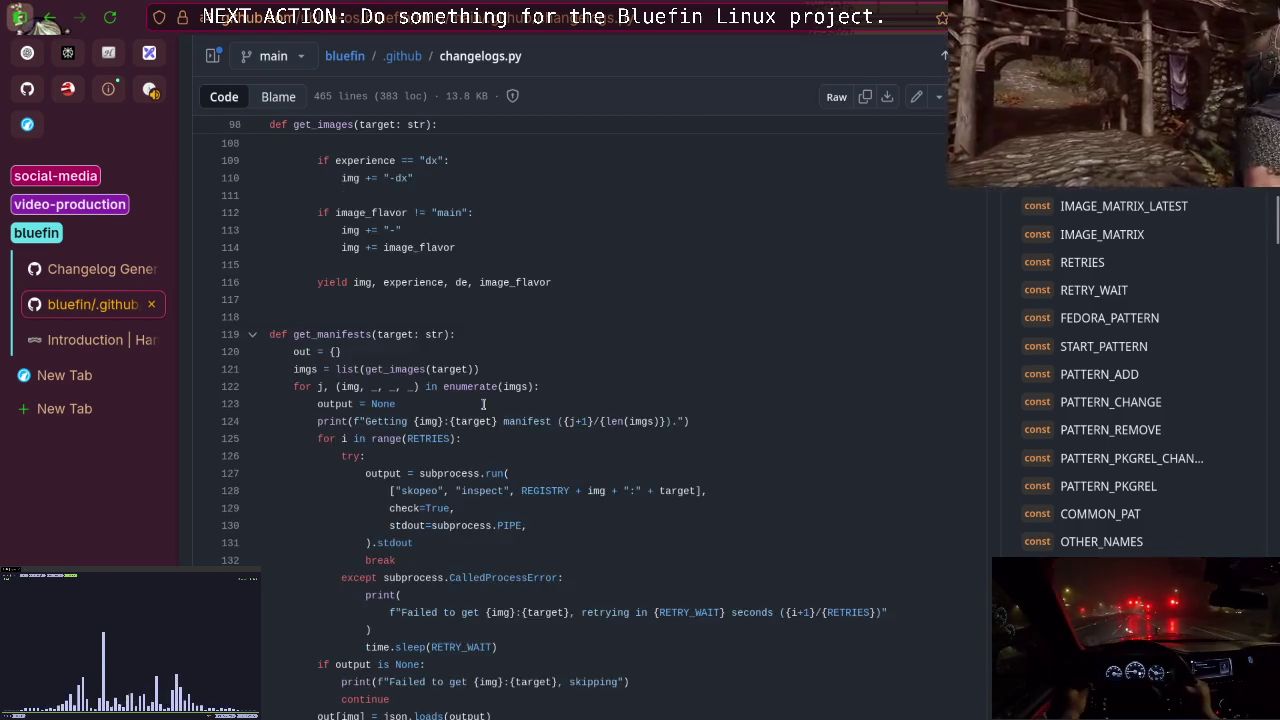
{"action": "scroll", "coordinate": [483, 404], "scroll_direction": "up", "scroll_amount": 3}
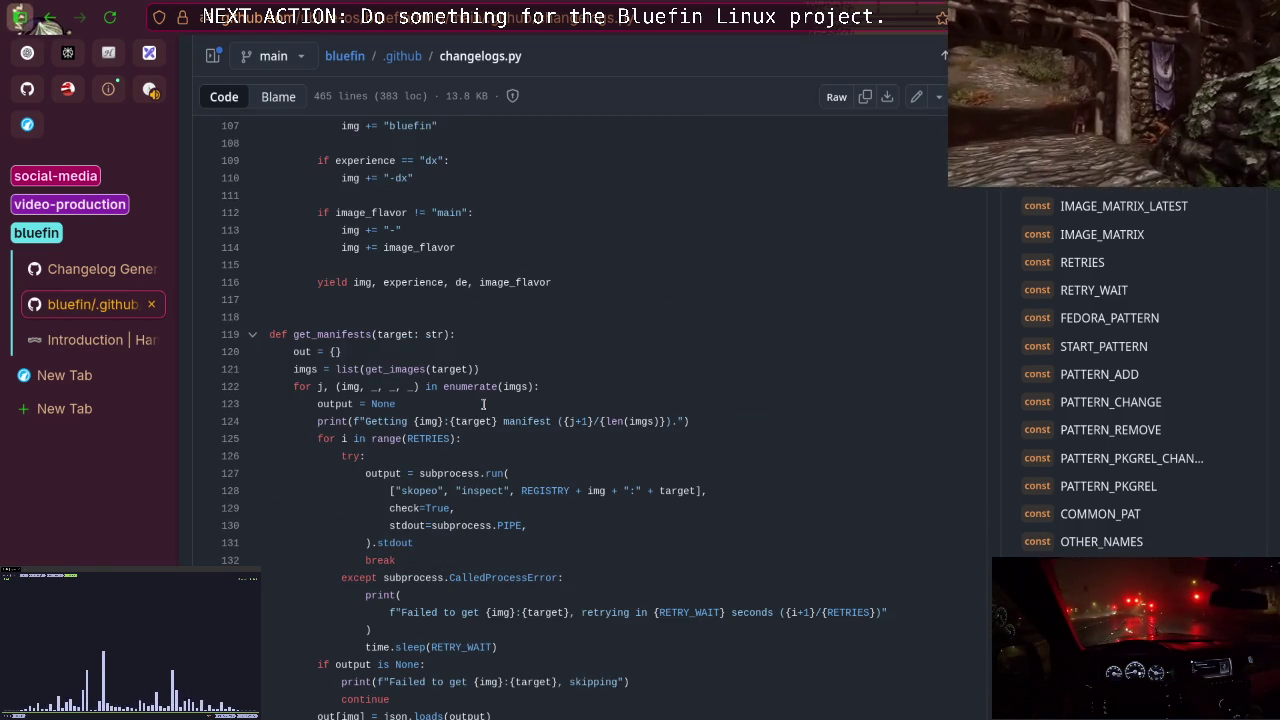
{"action": "scroll", "coordinate": [483, 404], "scroll_direction": "up", "scroll_amount": 5}
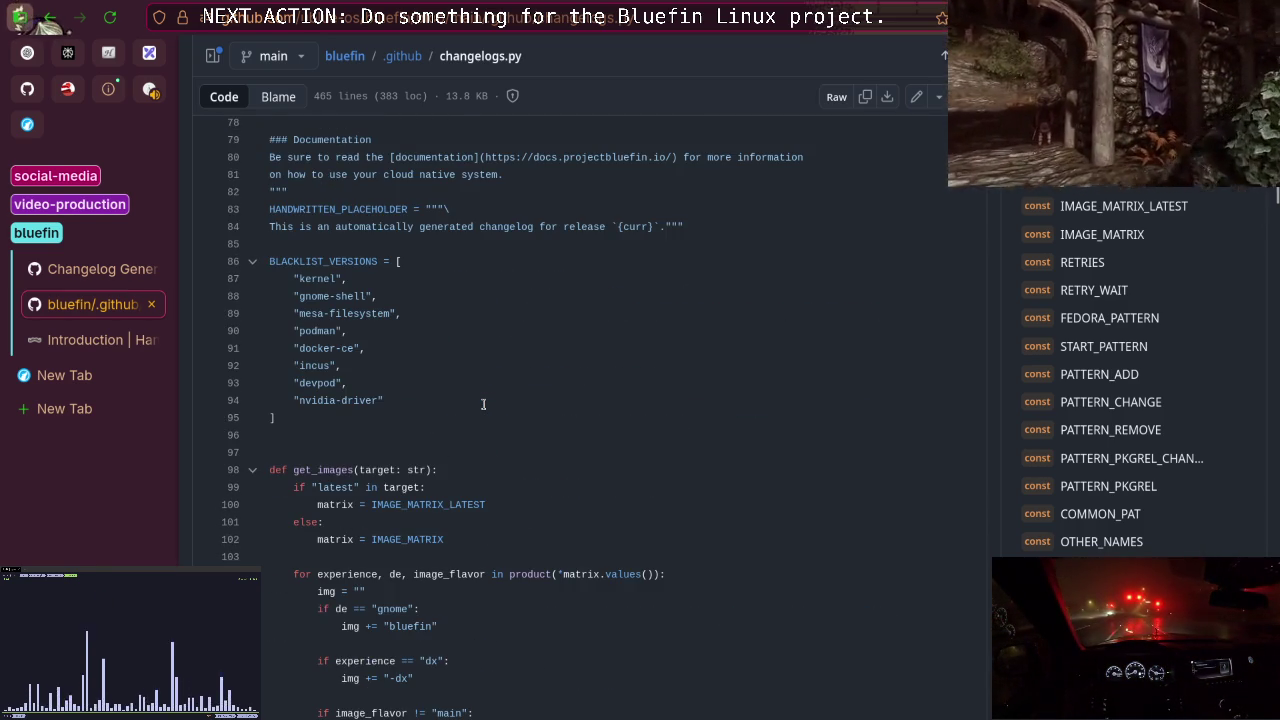